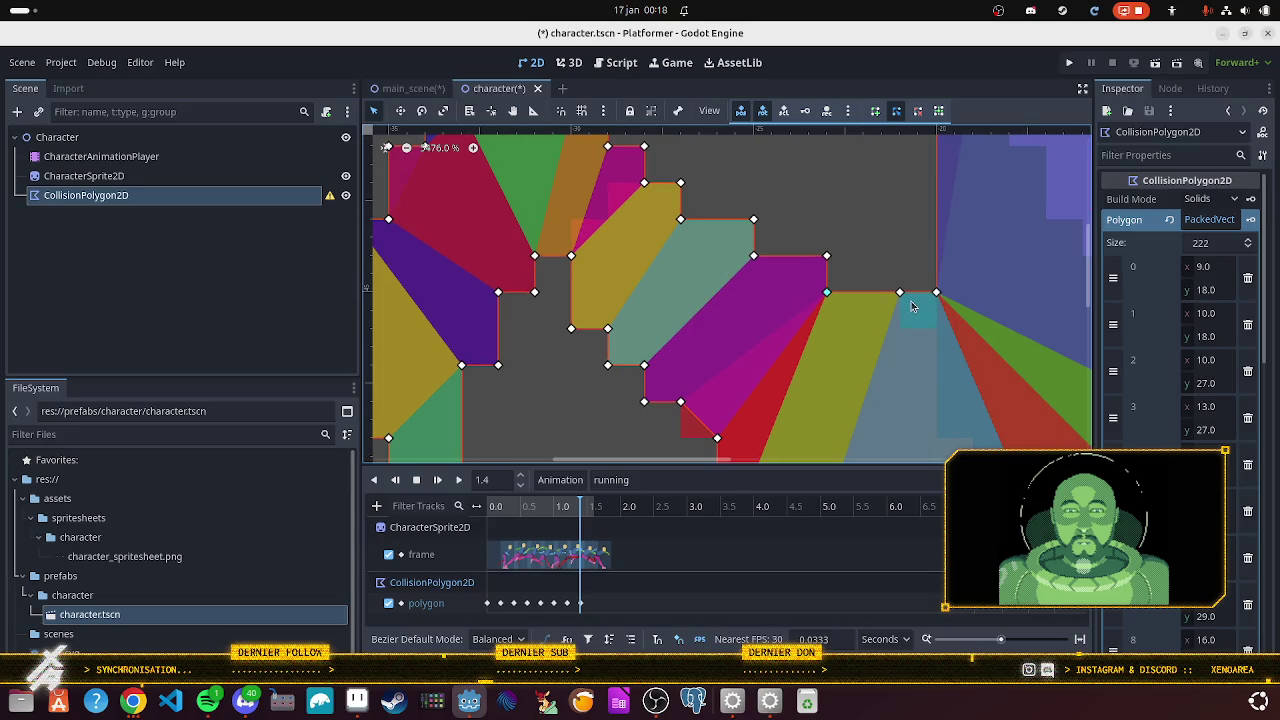
- Add a collision polygon point and pull it onto the running sprite's edge
left_click_drag(913, 298, 908, 320)
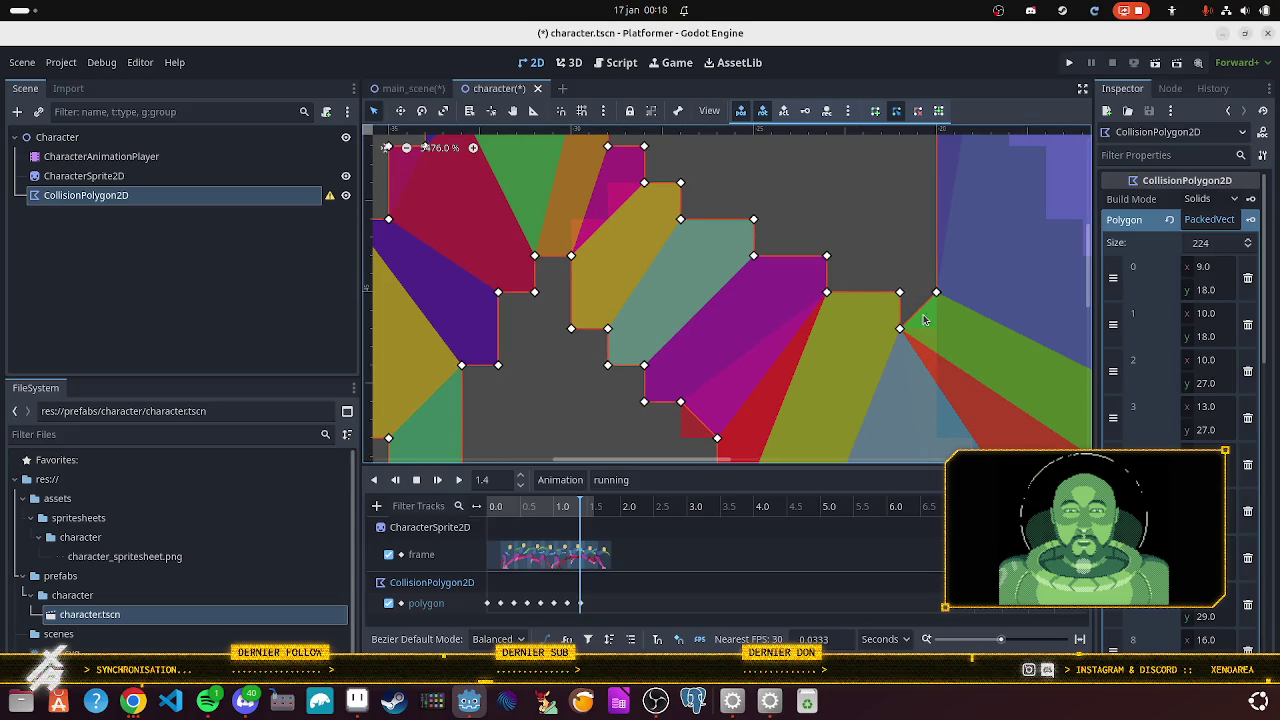
scroll(920, 316, "down", 10)
scroll(855, 343, "up", 7)
scroll(740, 249, "down", 2)
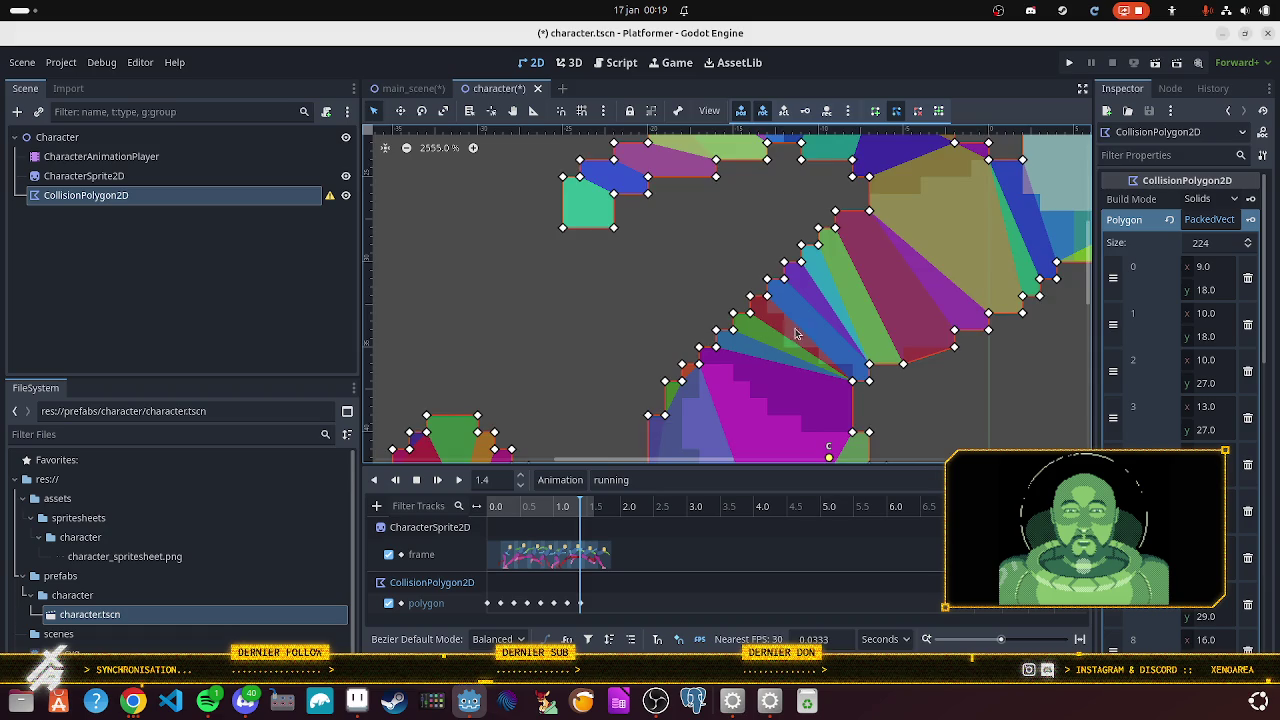
scroll(797, 334, "down", 5)
scroll(691, 231, "up", 1)
scroll(719, 235, "up", 2)
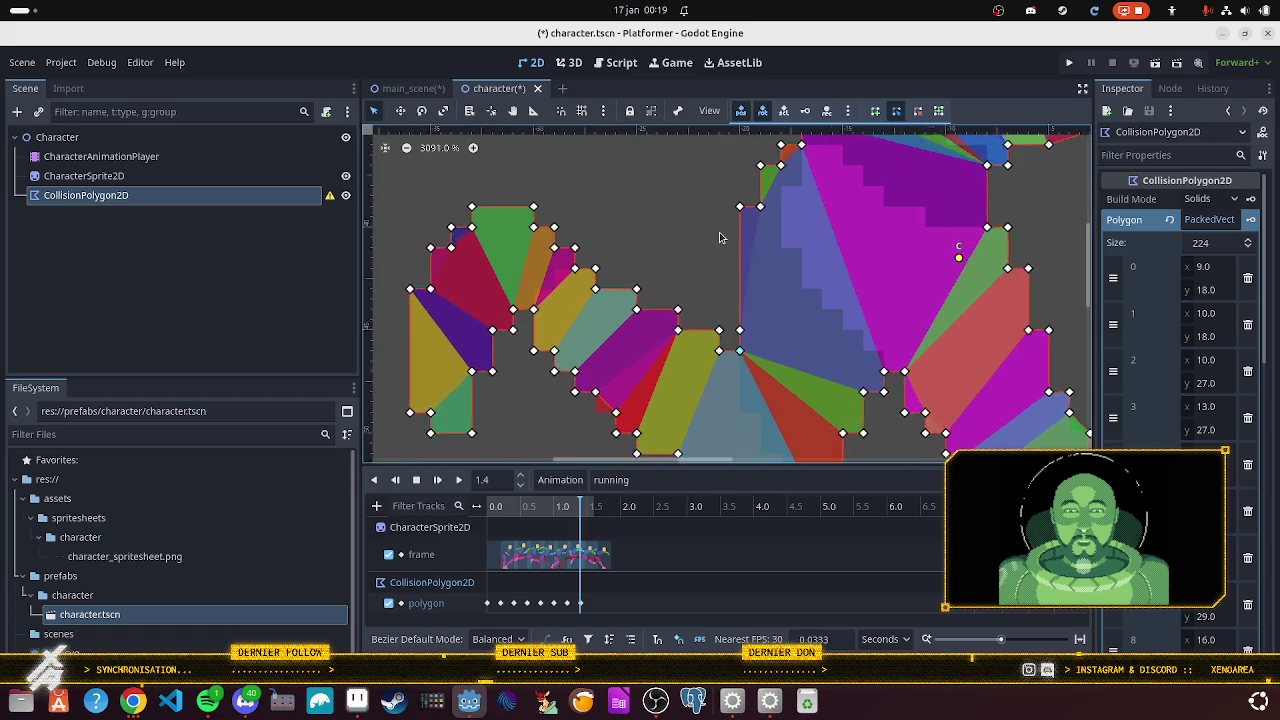
scroll(706, 234, "down", 3)
scroll(672, 210, "down", 5)
- Move around the upper outline and insert another vertex on the polygon edge
mouse_move(856, 213)
left_mouse_down()
mouse_move(814, 200)
mouse_move(851, 251)
mouse_move(819, 418)
left_mouse_up()
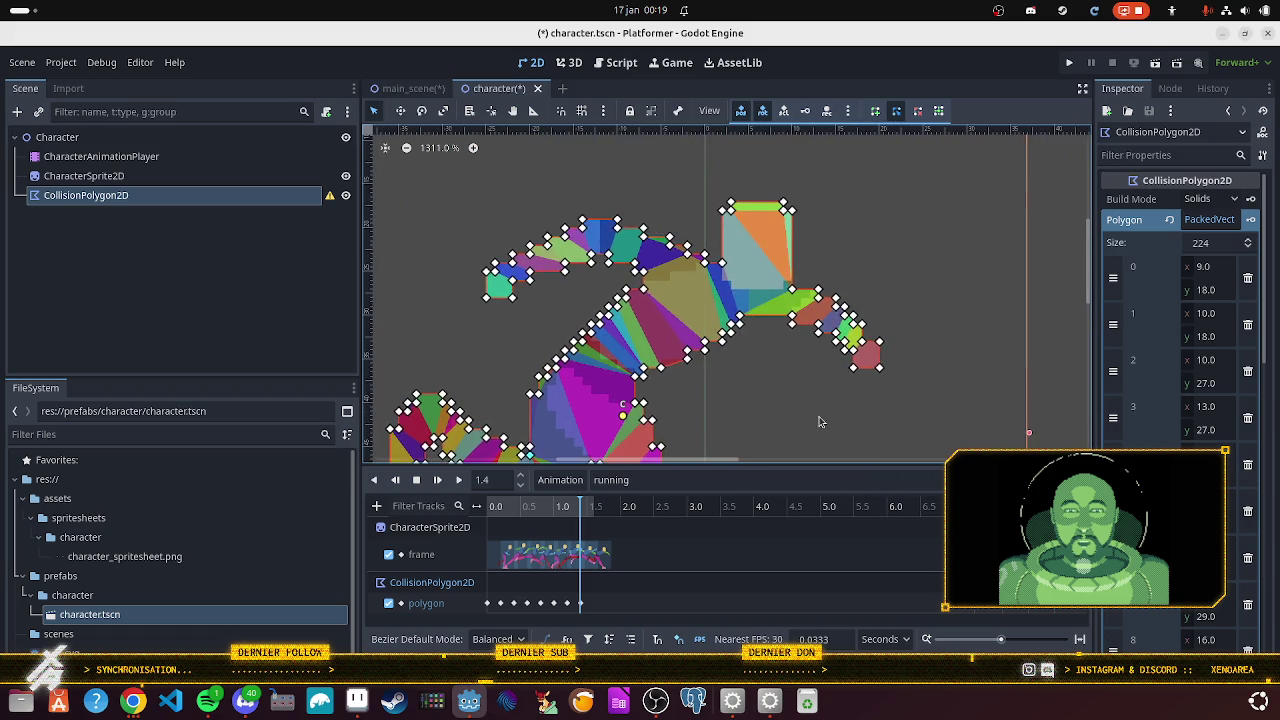
scroll(793, 338, "up", 6)
scroll(736, 342, "up", 3)
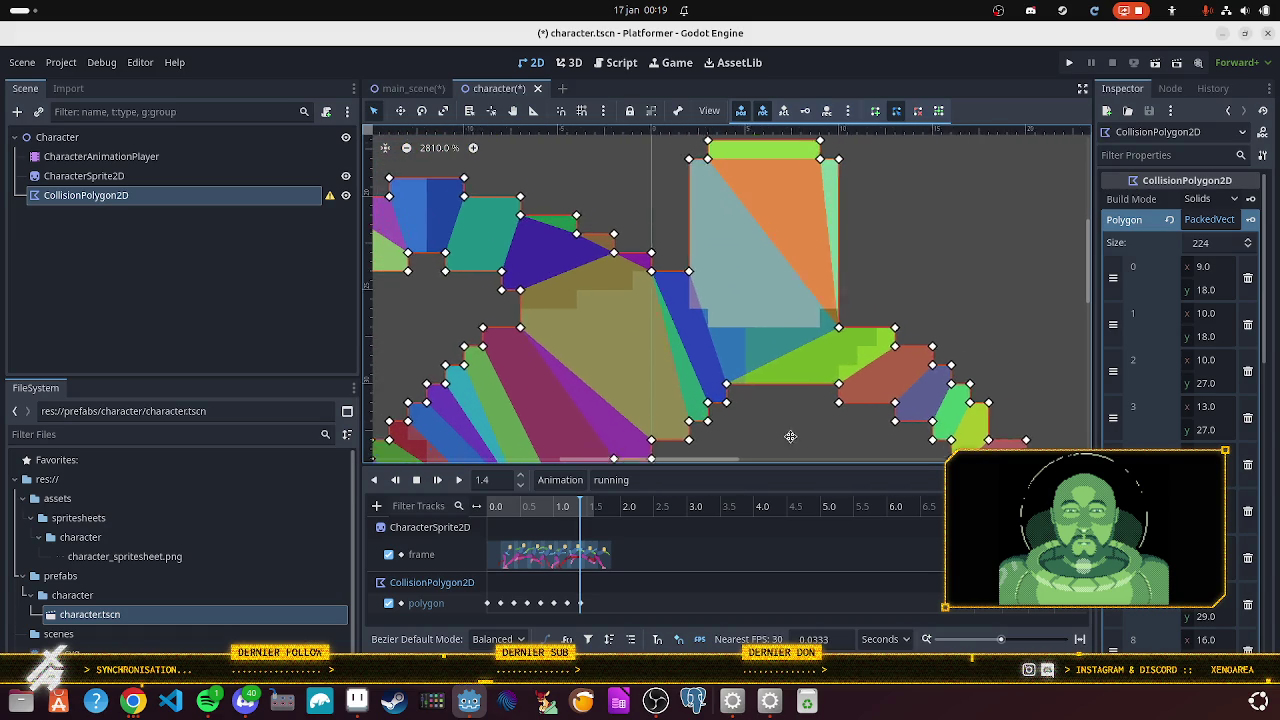
scroll(1011, 277, "left", 5)
scroll(1011, 277, "up", 2)
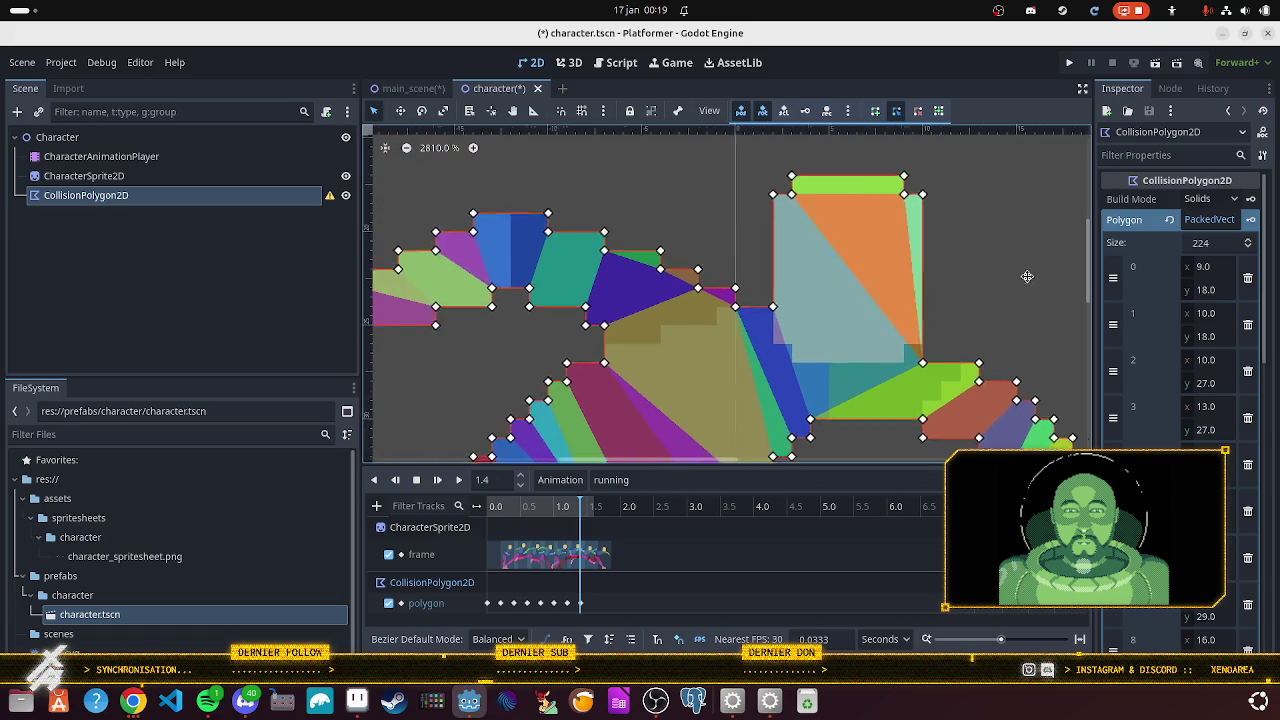
mouse_move(585, 366)
left_mouse_down()
mouse_move(746, 289)
mouse_move(857, 274)
left_mouse_up()
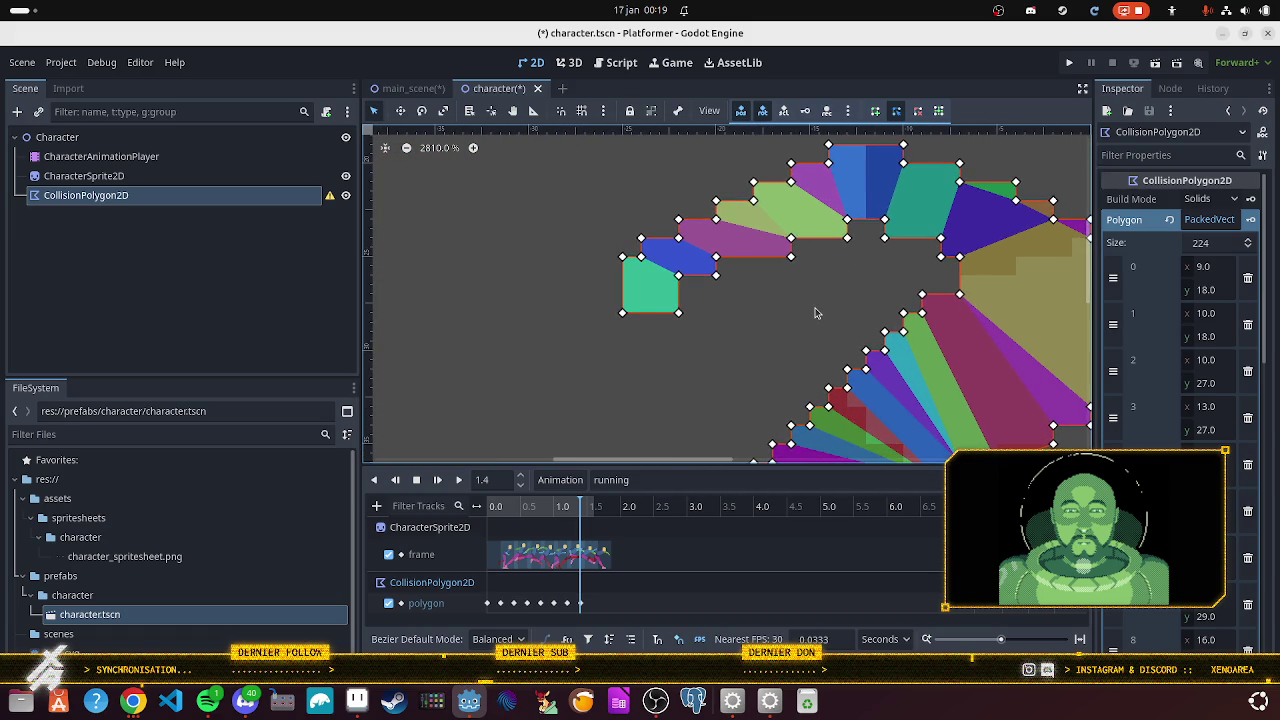
scroll(815, 313, "down", 2)
scroll(806, 319, "down", 1)
left_click_drag(766, 346, 634, 234)
scroll(636, 237, "down", 1)
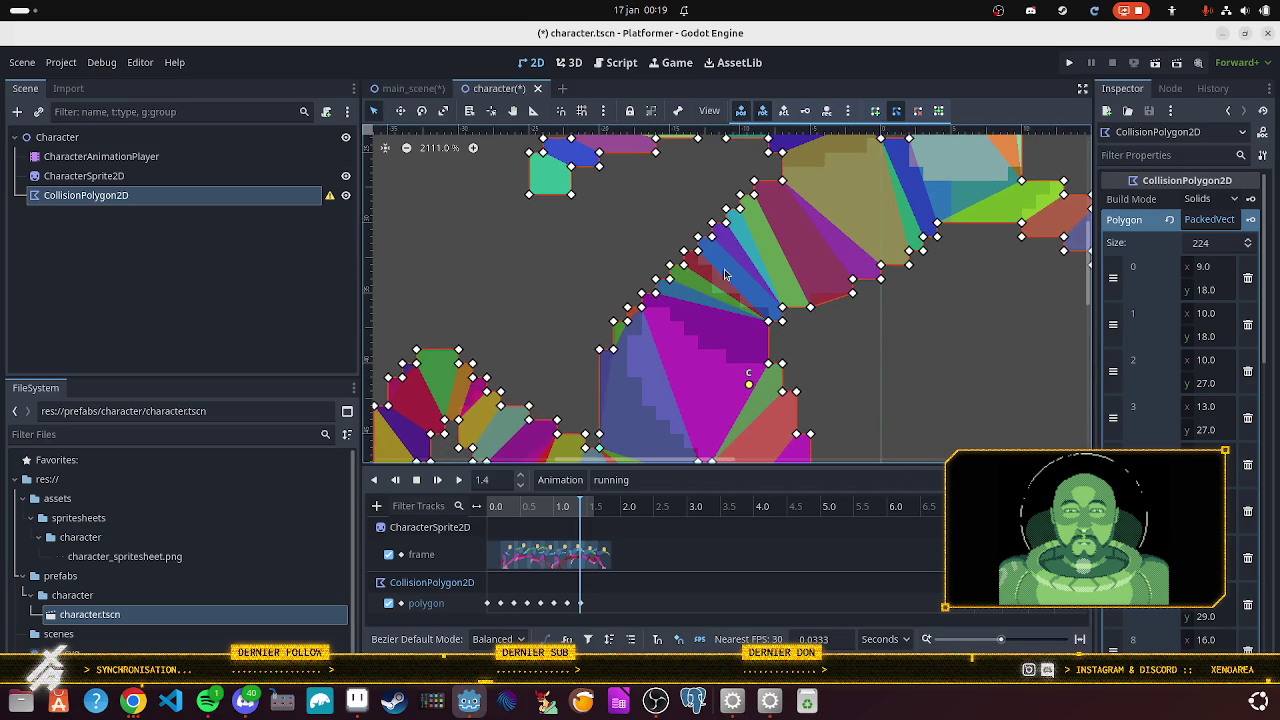
scroll(851, 323, "up", 5)
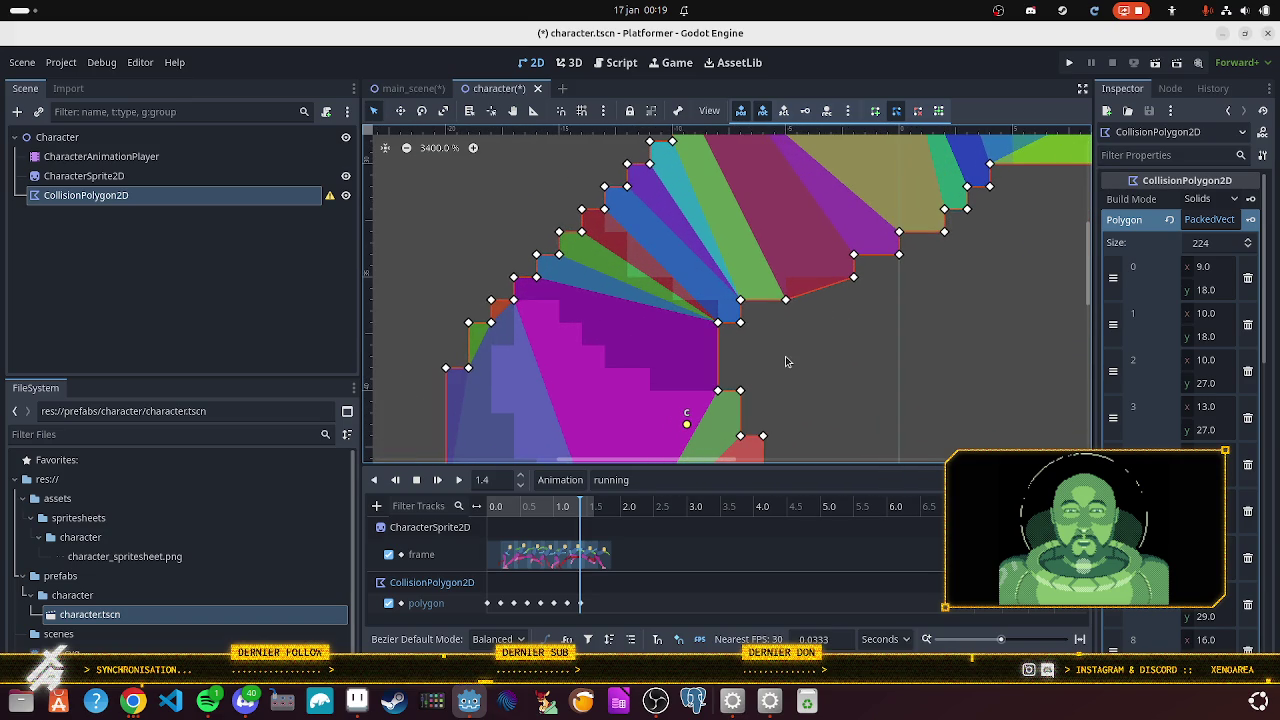
scroll(815, 352, "up", 3)
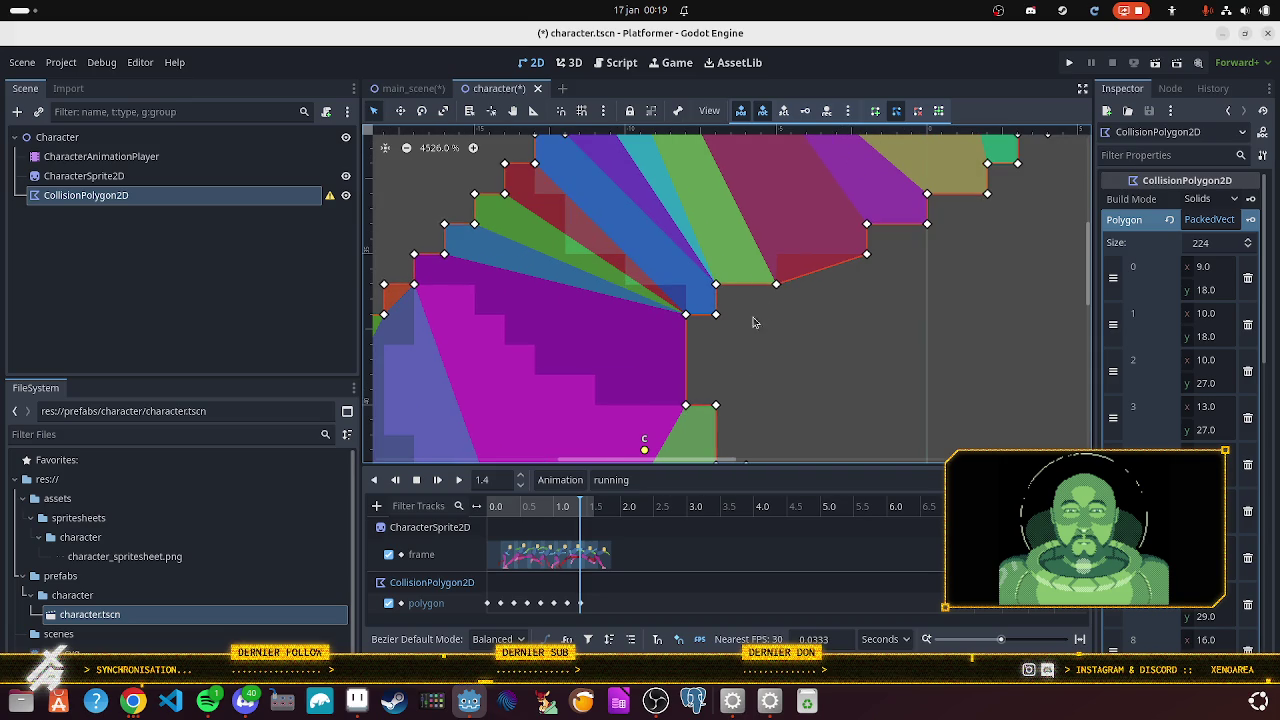
left_click_drag(810, 277, 781, 258)
- Add two more outline points and pull the second down onto the sprite edge
scroll(884, 338, "down", 2)
mouse_move(884, 338)
left_mouse_down()
mouse_move(751, 374)
mouse_move(705, 364)
left_mouse_up()
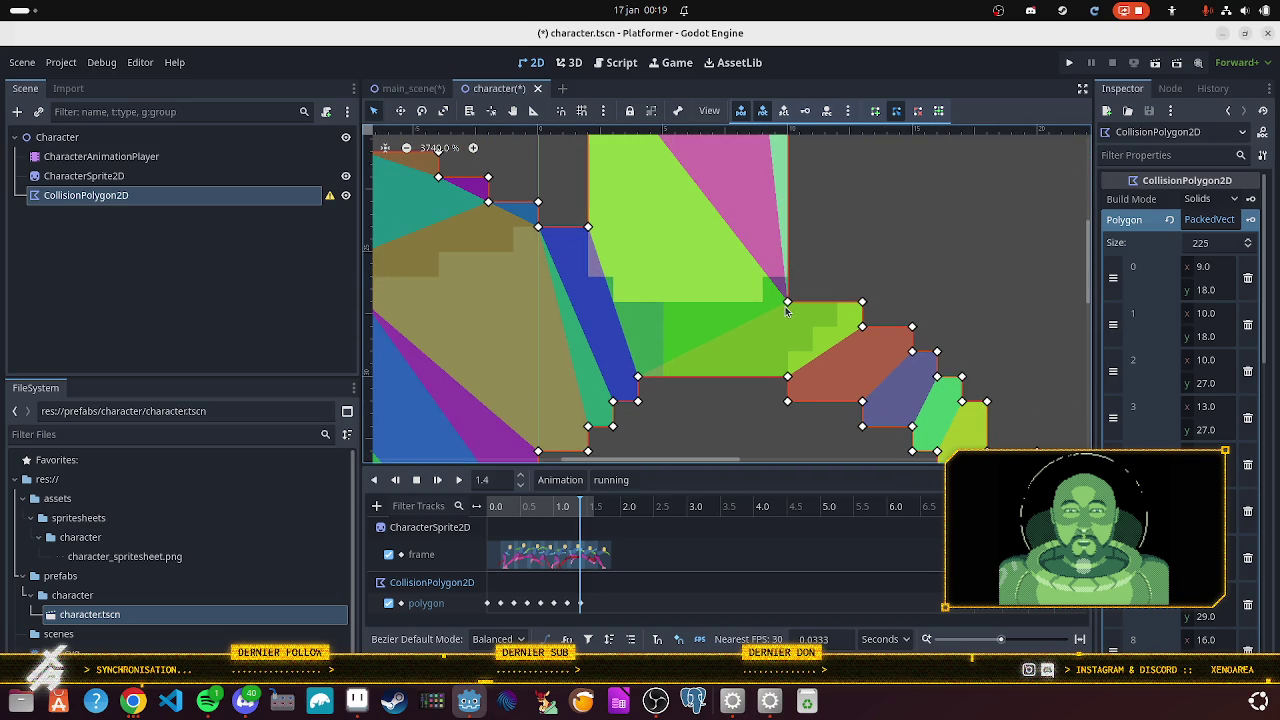
mouse_move(757, 430)
left_mouse_down()
mouse_move(766, 269)
mouse_move(740, 289)
mouse_move(856, 295)
mouse_move(840, 223)
mouse_move(877, 314)
mouse_move(906, 224)
mouse_move(920, 354)
mouse_move(919, 342)
left_mouse_up()
scroll(740, 289, "down", 2)
scroll(786, 265, "up", 2)
left_click(807, 262)
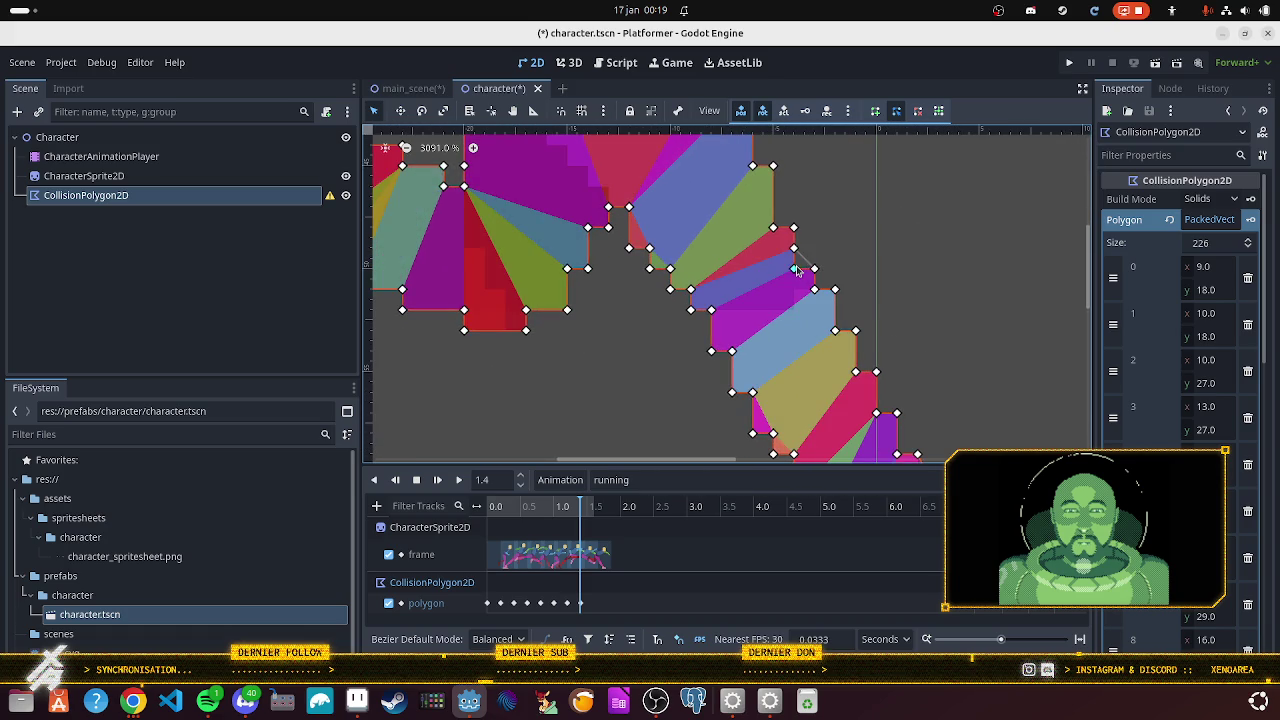
scroll(980, 380, "down", 1)
mouse_move(980, 380)
left_mouse_down()
mouse_move(960, 248)
mouse_move(841, 159)
left_mouse_up()
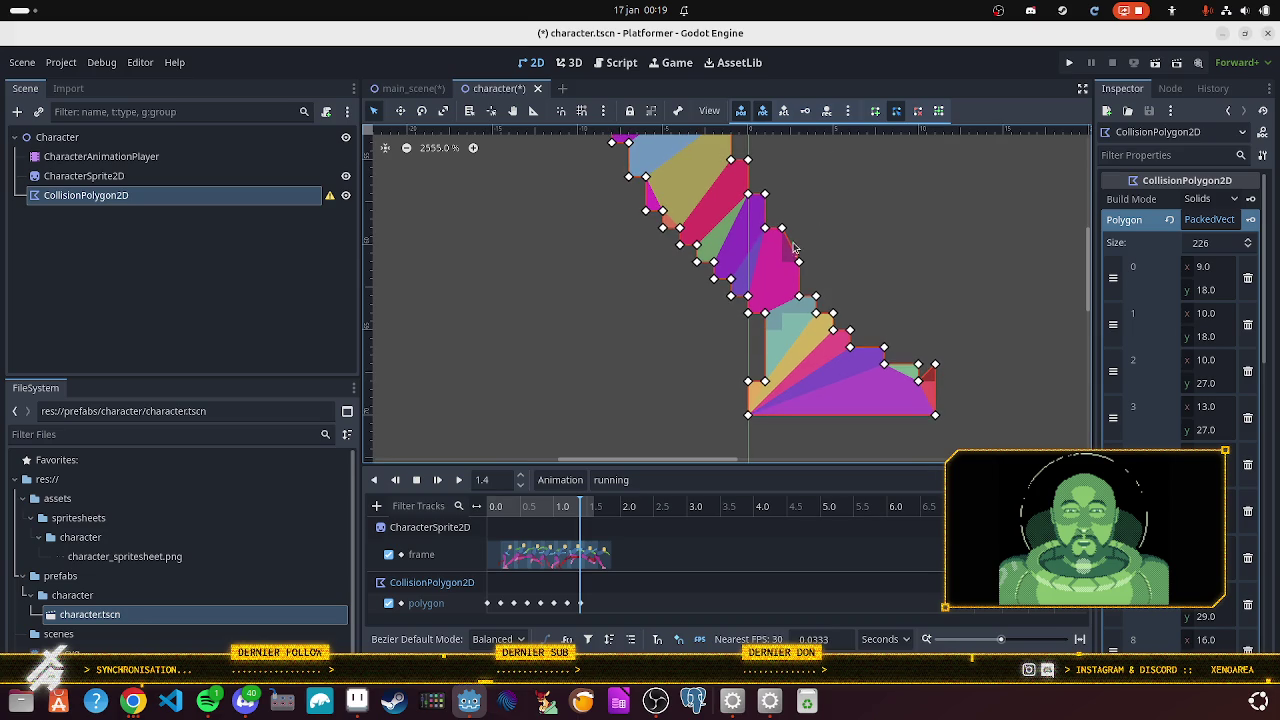
left_click(791, 249)
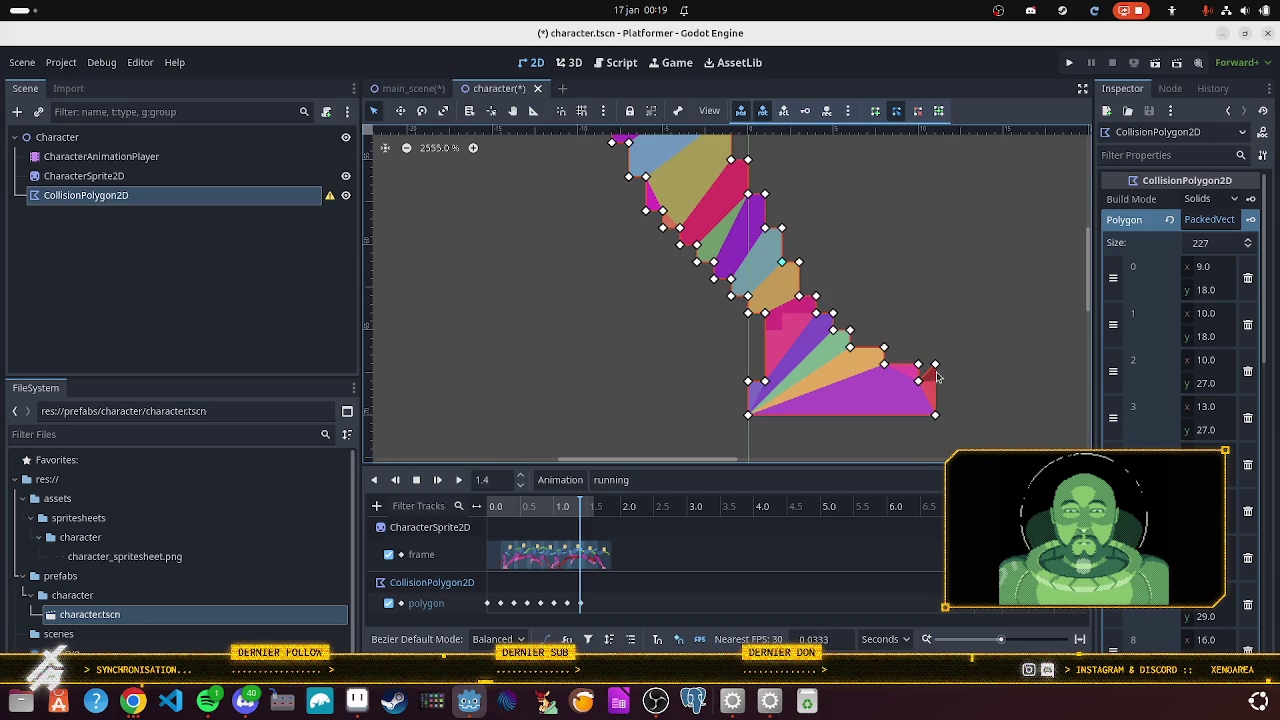
left_click_drag(935, 370, 936, 383)
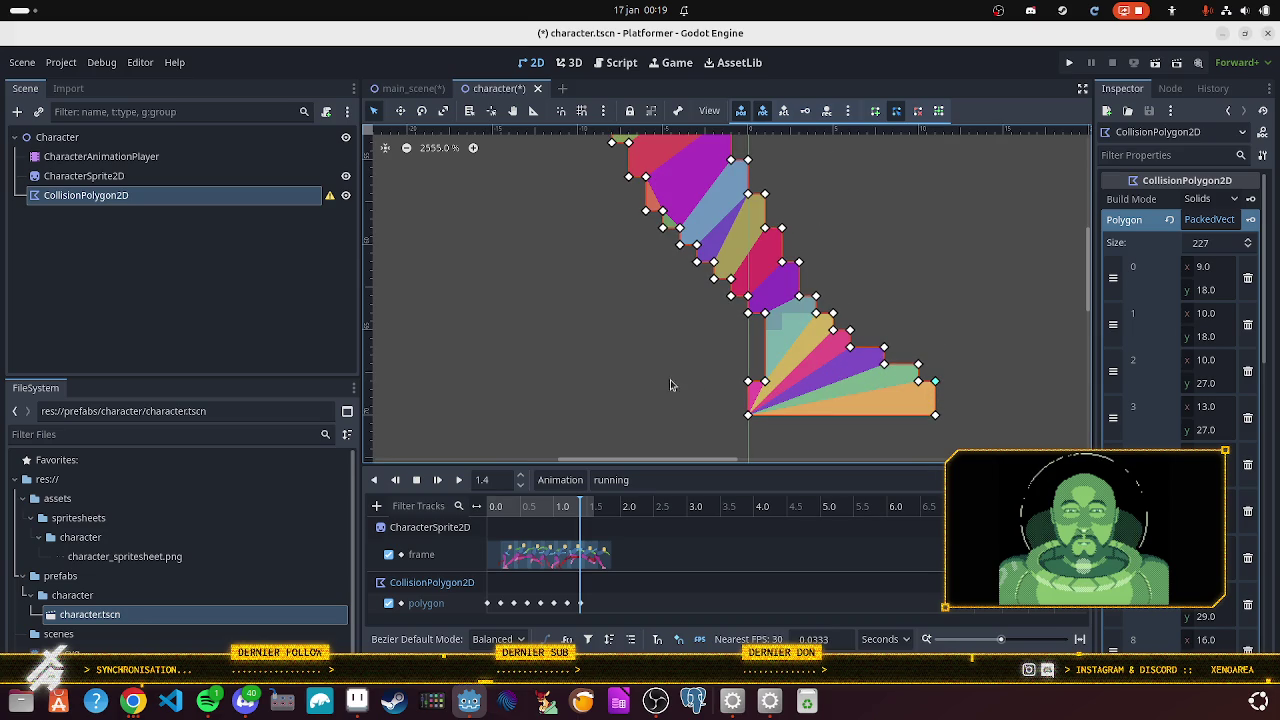
- Review the refined collision outline and save character.tscn
scroll(581, 314, "up", 5)
scroll(574, 337, "up", 5)
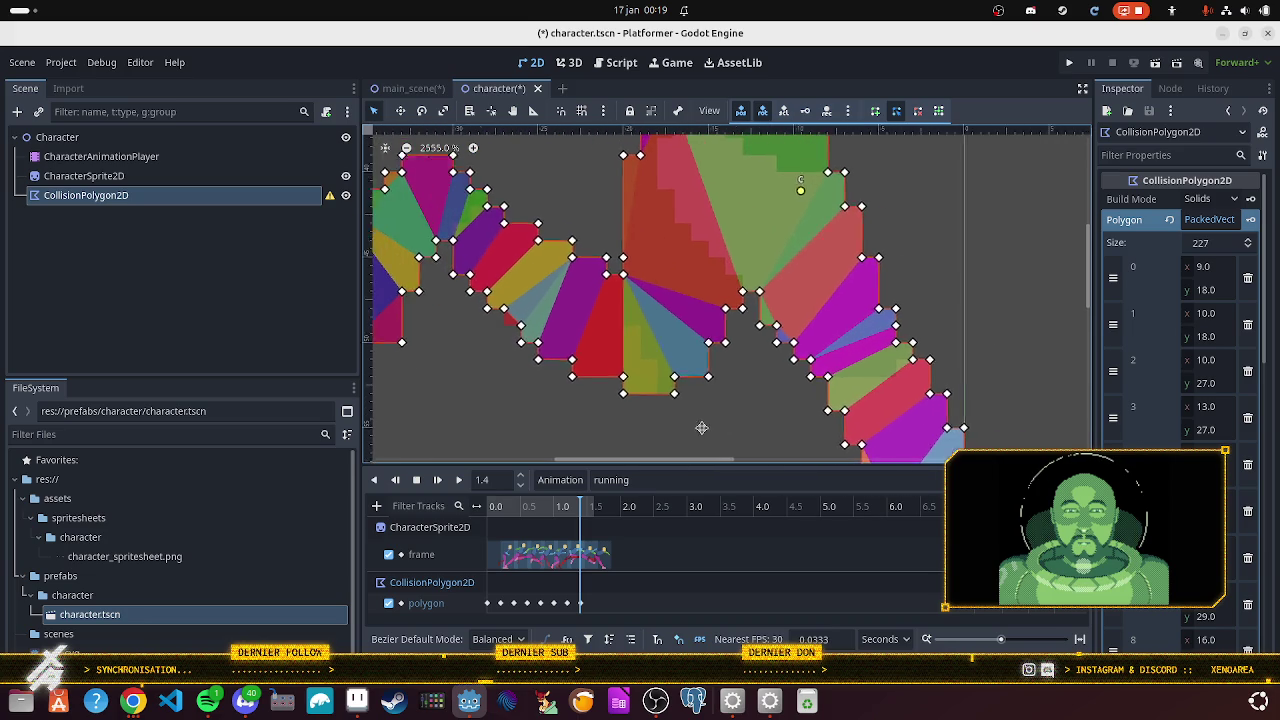
scroll(490, 375, "up", 3)
scroll(495, 380, "left", 5)
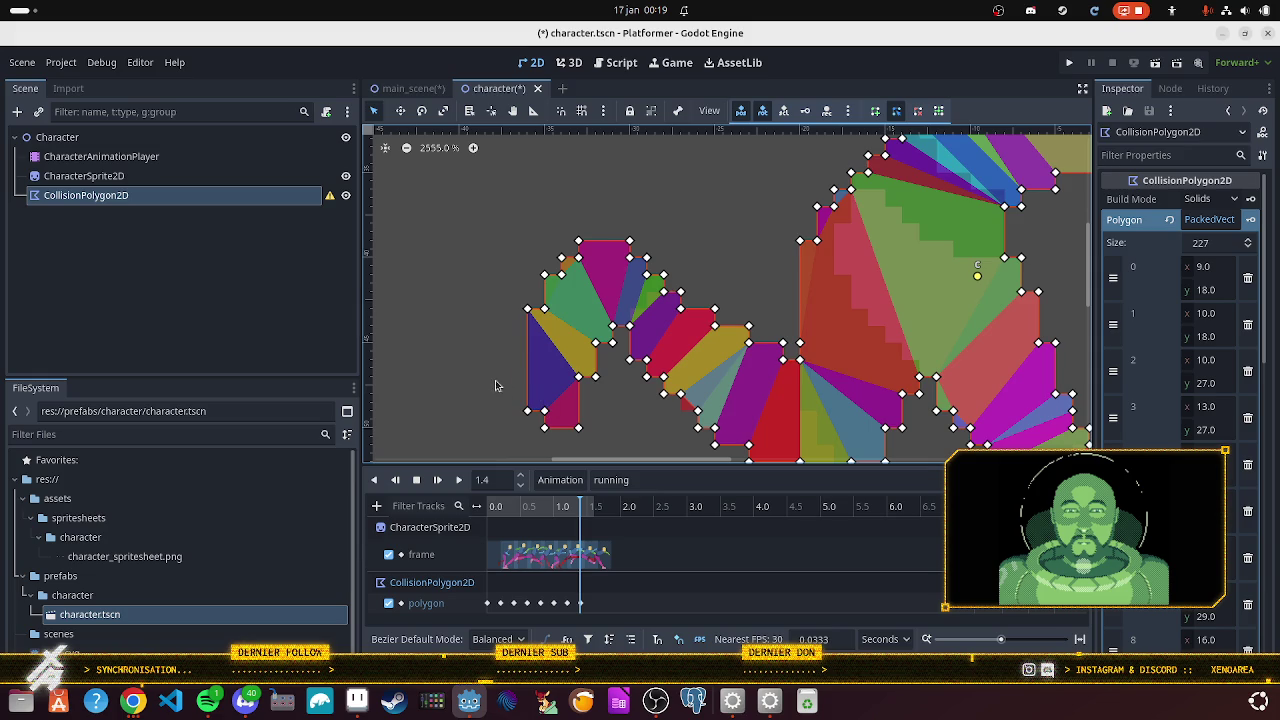
scroll(634, 276, "right", 10)
scroll(443, 406, "up", 3)
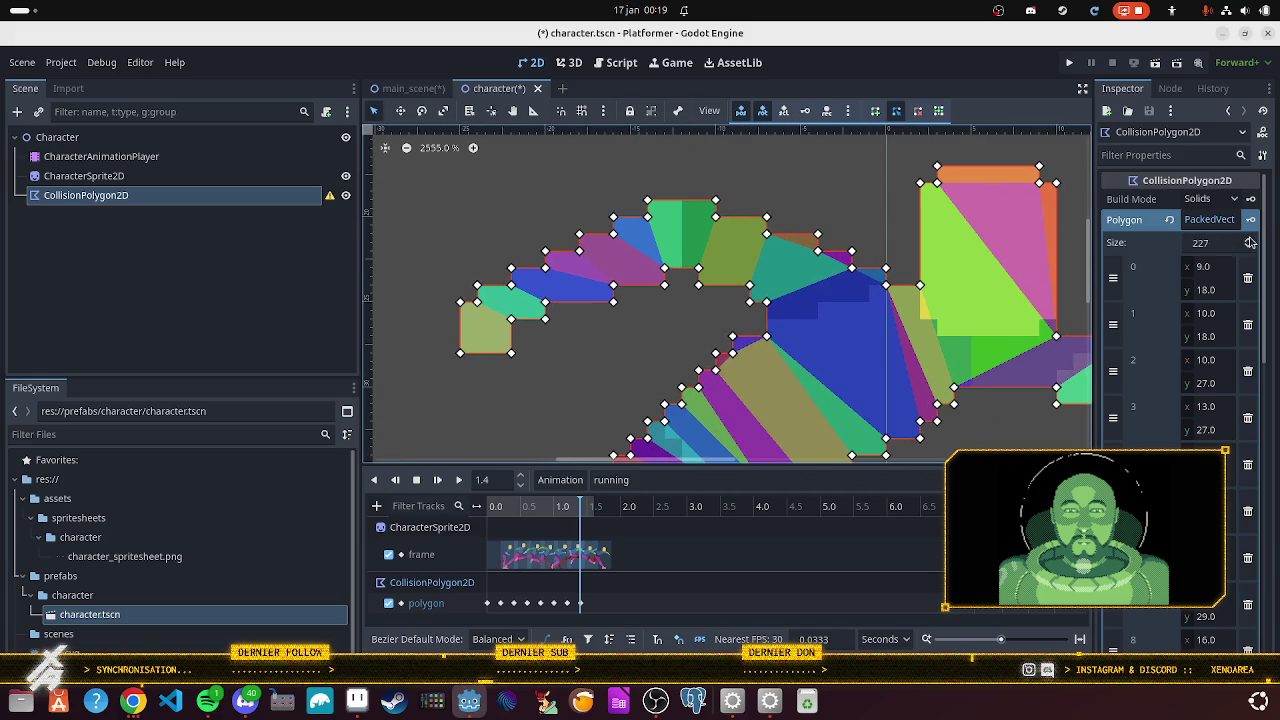
key("ctrl+s")
scroll(560, 290, "down", 5)
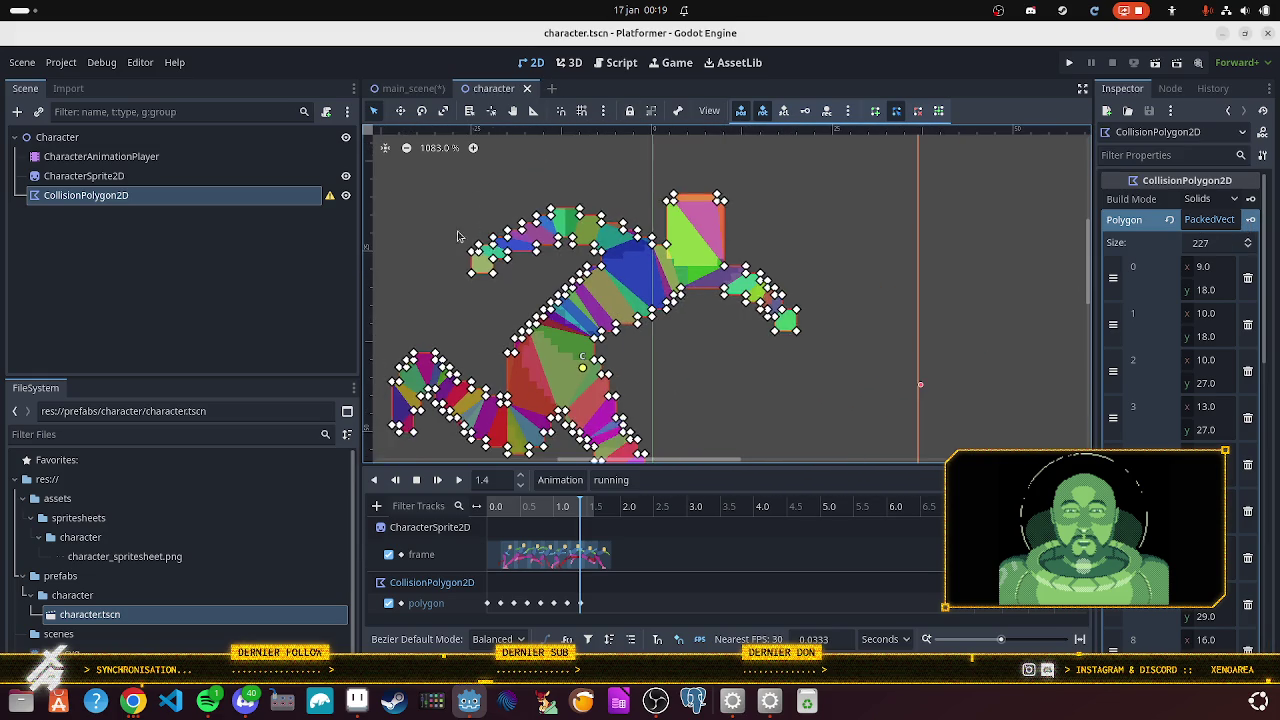
- Play the running animation and watch the collision polygon reshape with each sprite frame
left_click(445, 486)
scroll(805, 299, "down", 4)
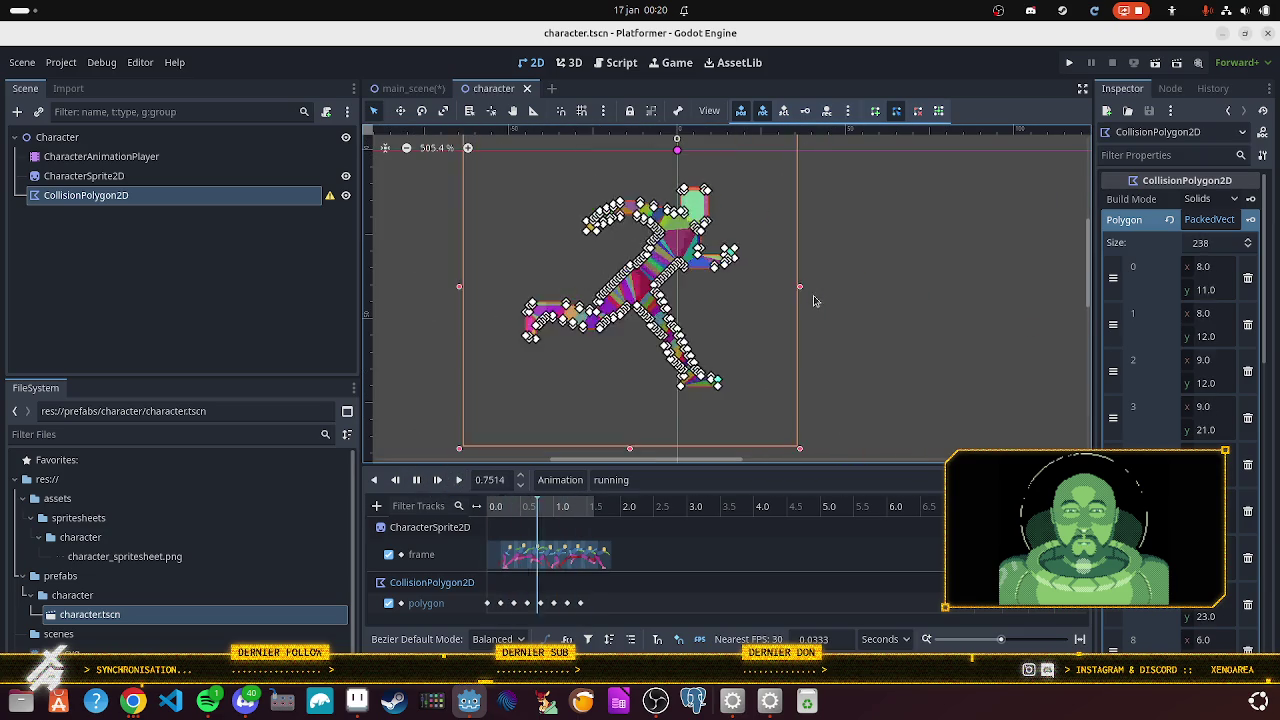
scroll(868, 320, "down", 2)
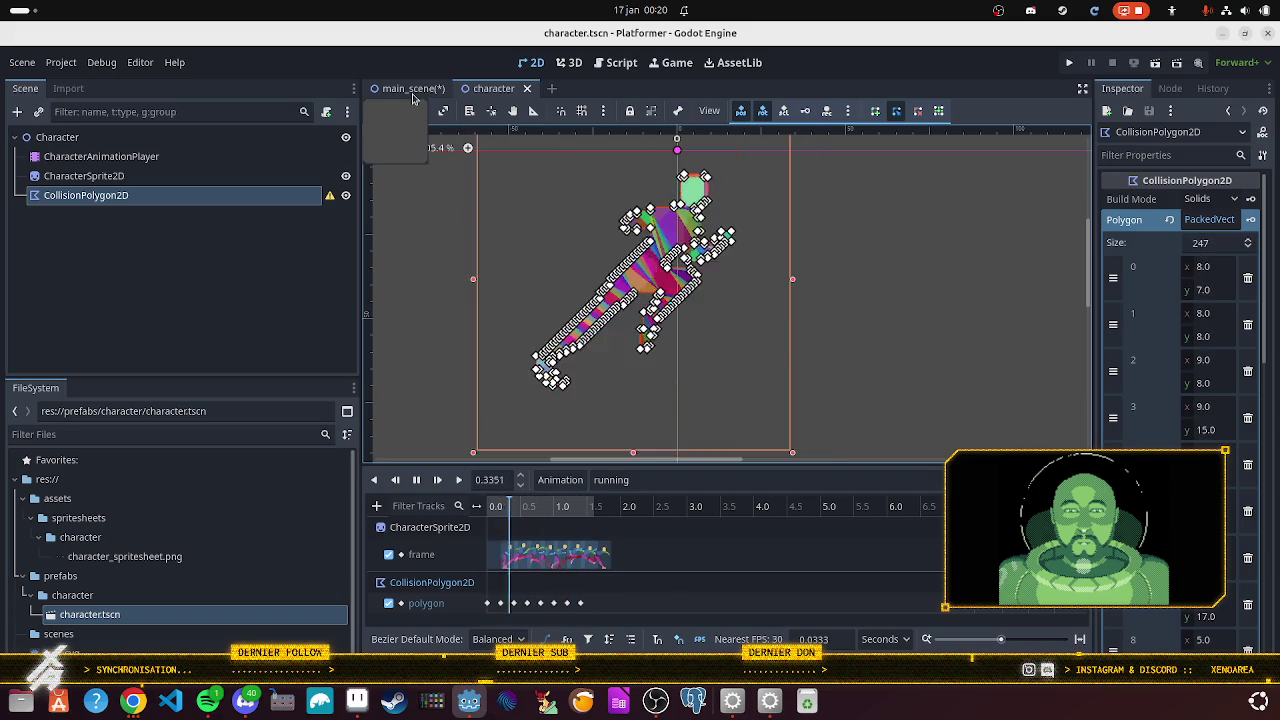
left_click(413, 89)
- Try saving main_scene.tscn, dismiss the dependency alert, and return to character.tscn
key("ctrl+s")
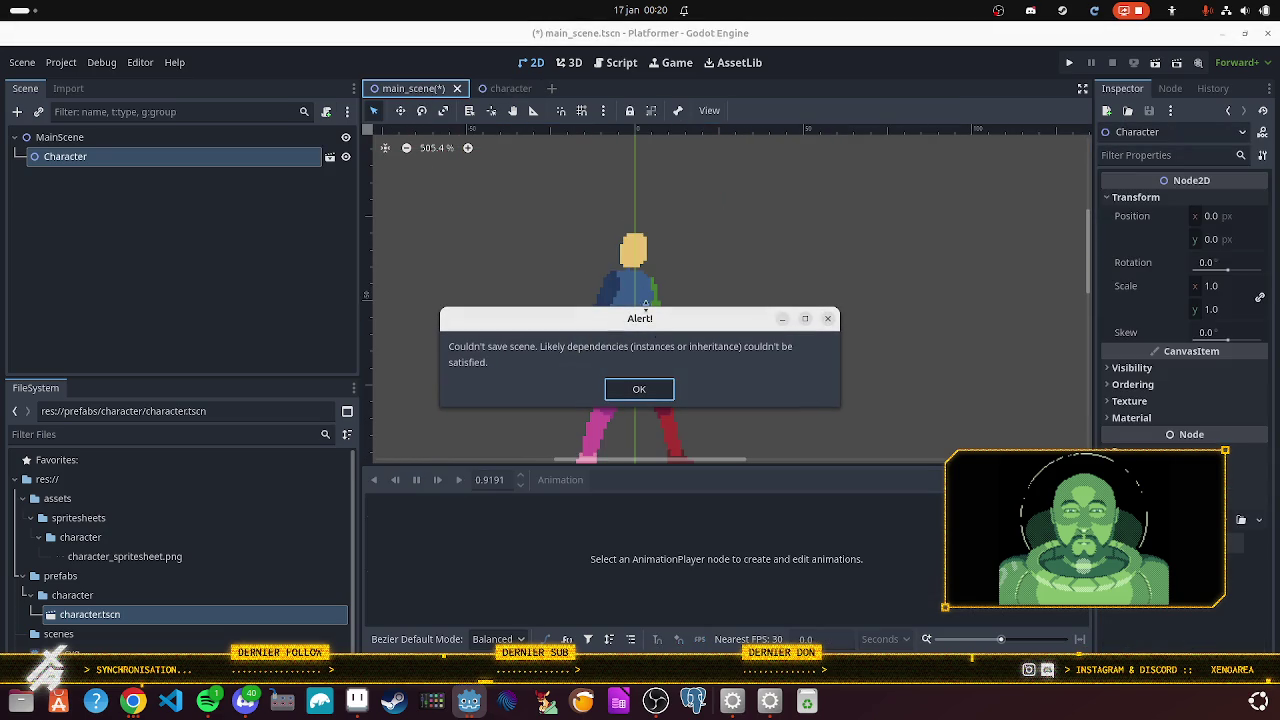
left_click(639, 389)
left_click(505, 88)
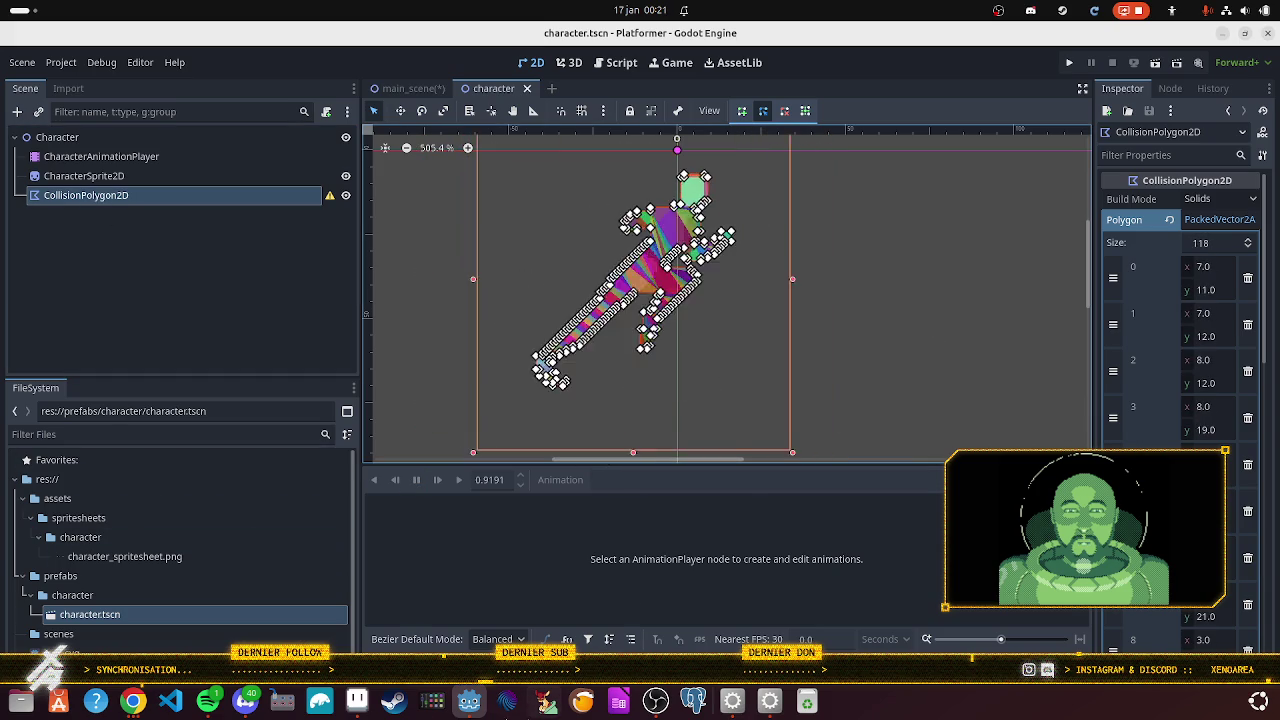
left_click(132, 701)
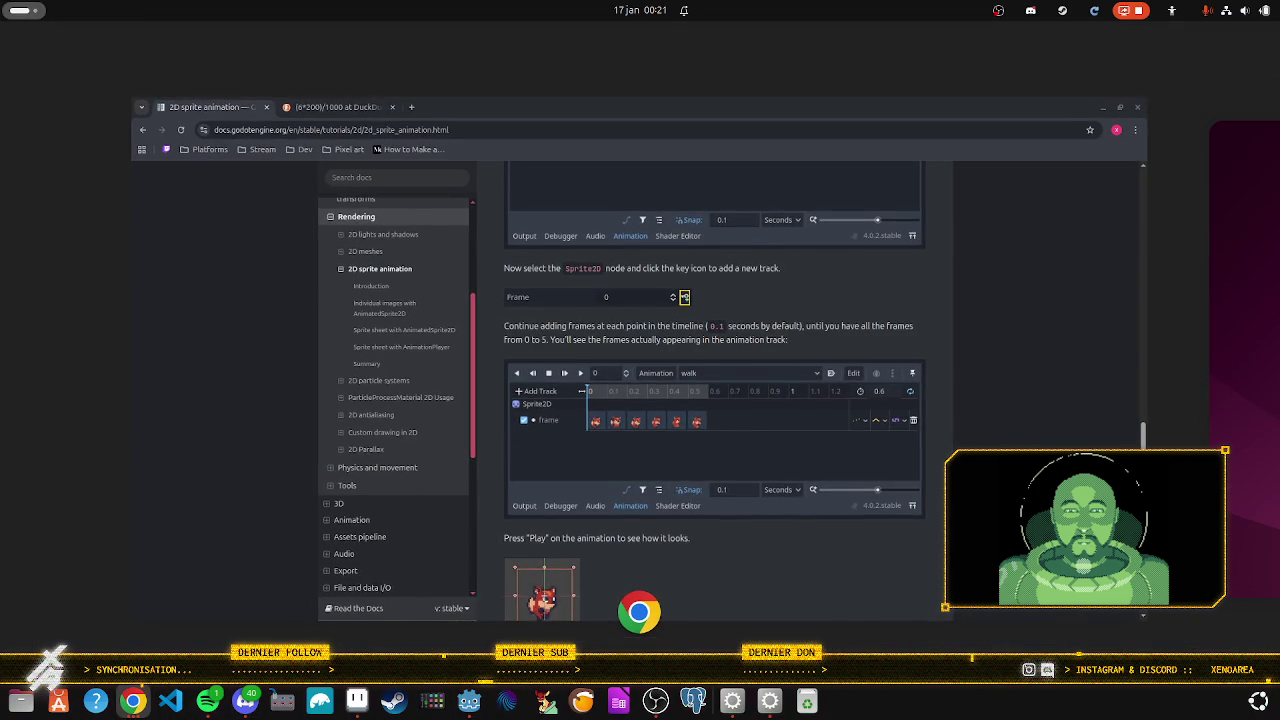
- Switch from the 2D sprite animation docs back to the Godot editor
key("alt+Tab")
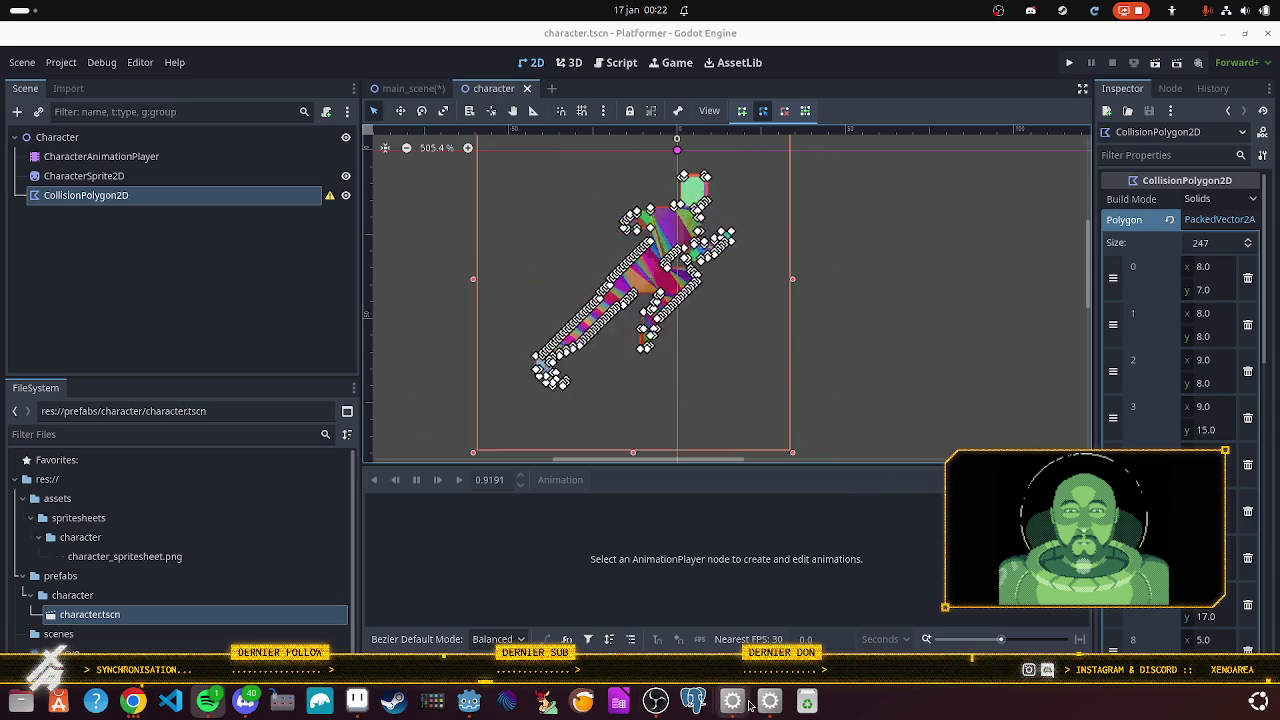
- Bring the veadotube mini avatar and Mix It Up chat windows over the editor
left_click(767, 702)
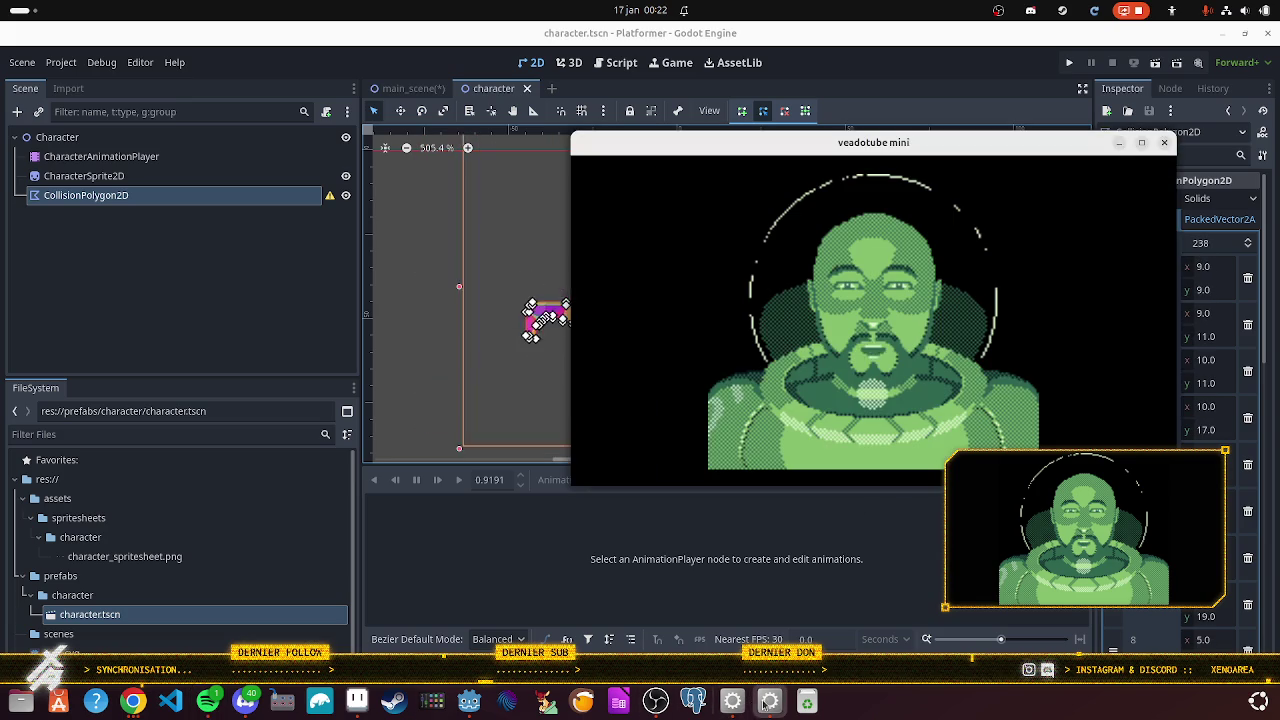
left_click(733, 702)
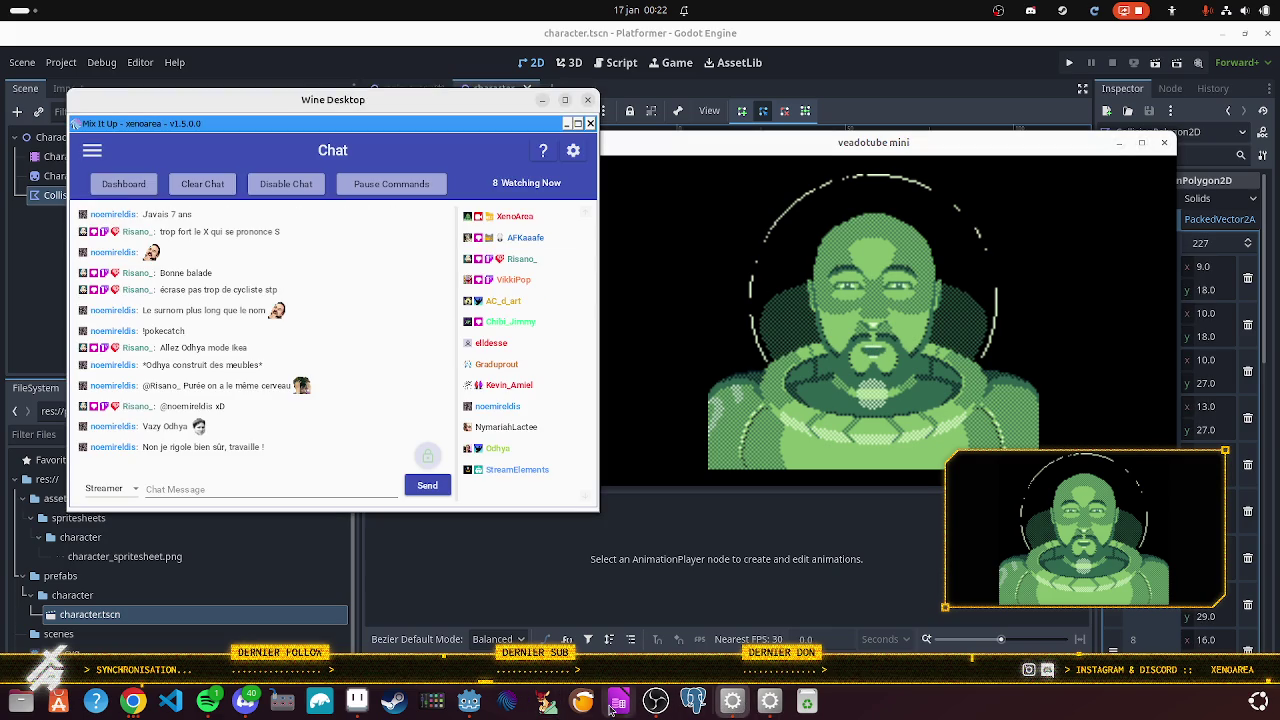
left_click(652, 705)
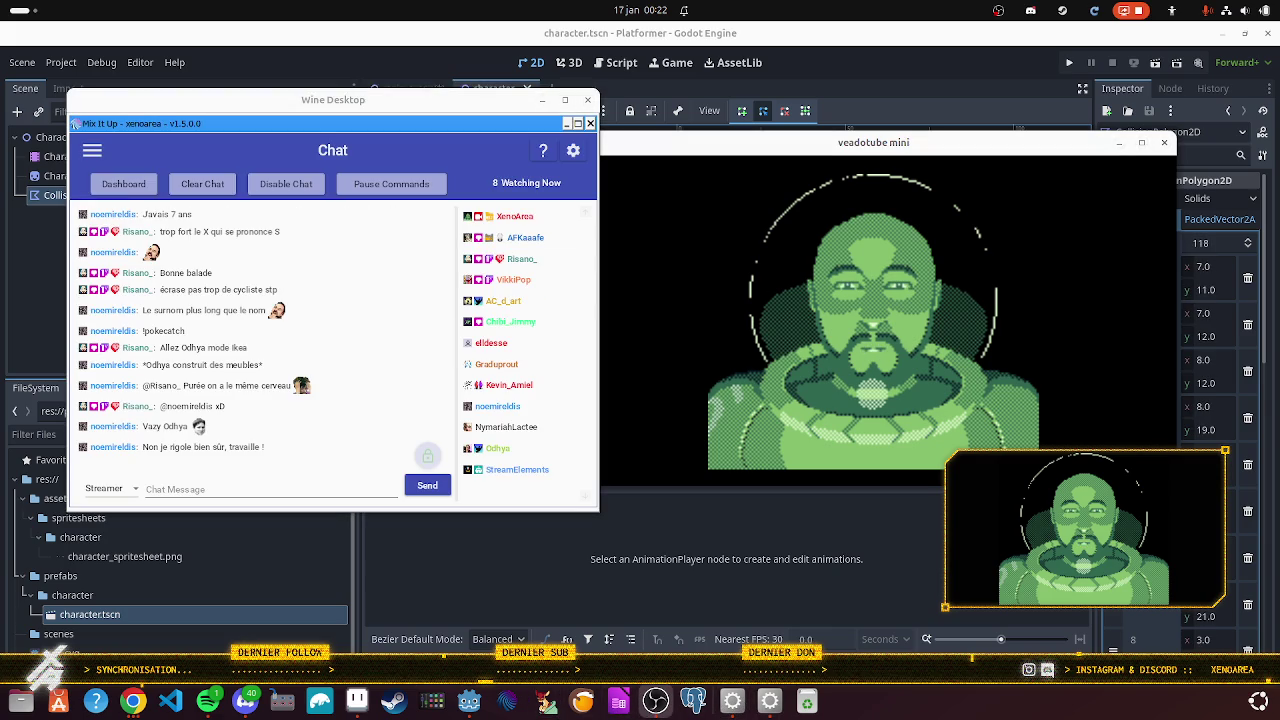
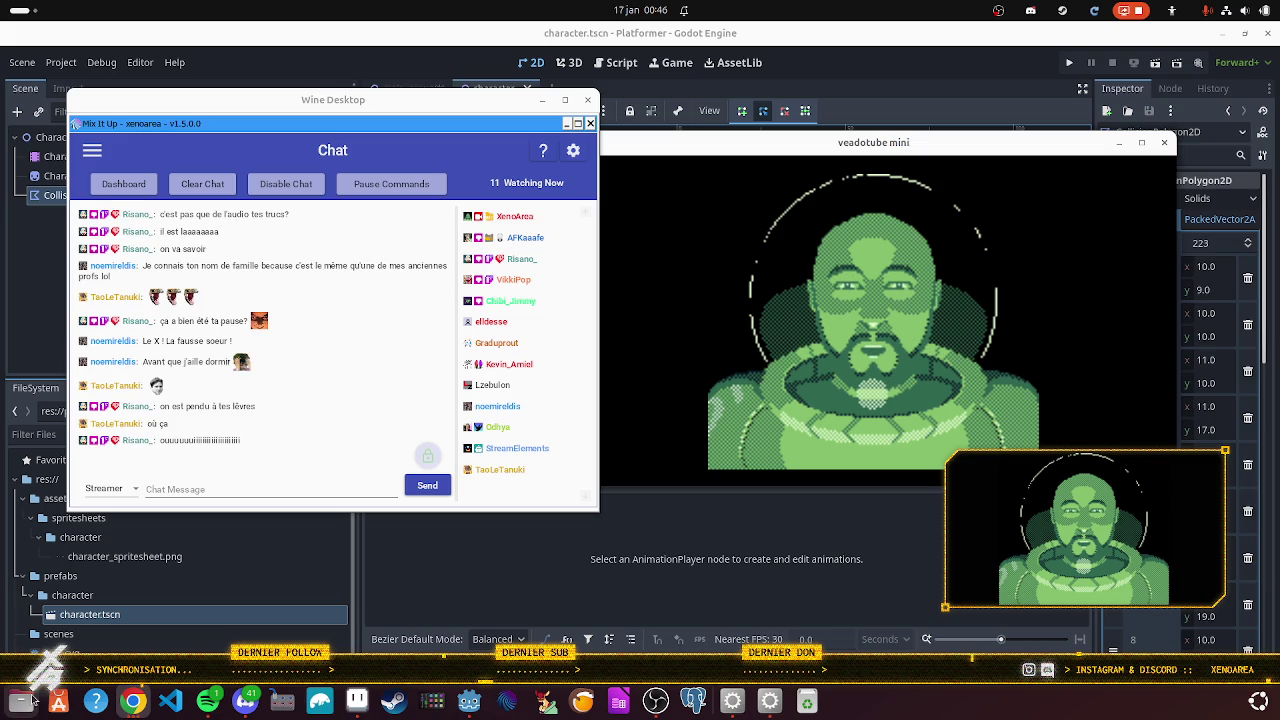
- Bring the Godot 2D sprite animation tutorial in Chrome to the front
left_click(140, 703)
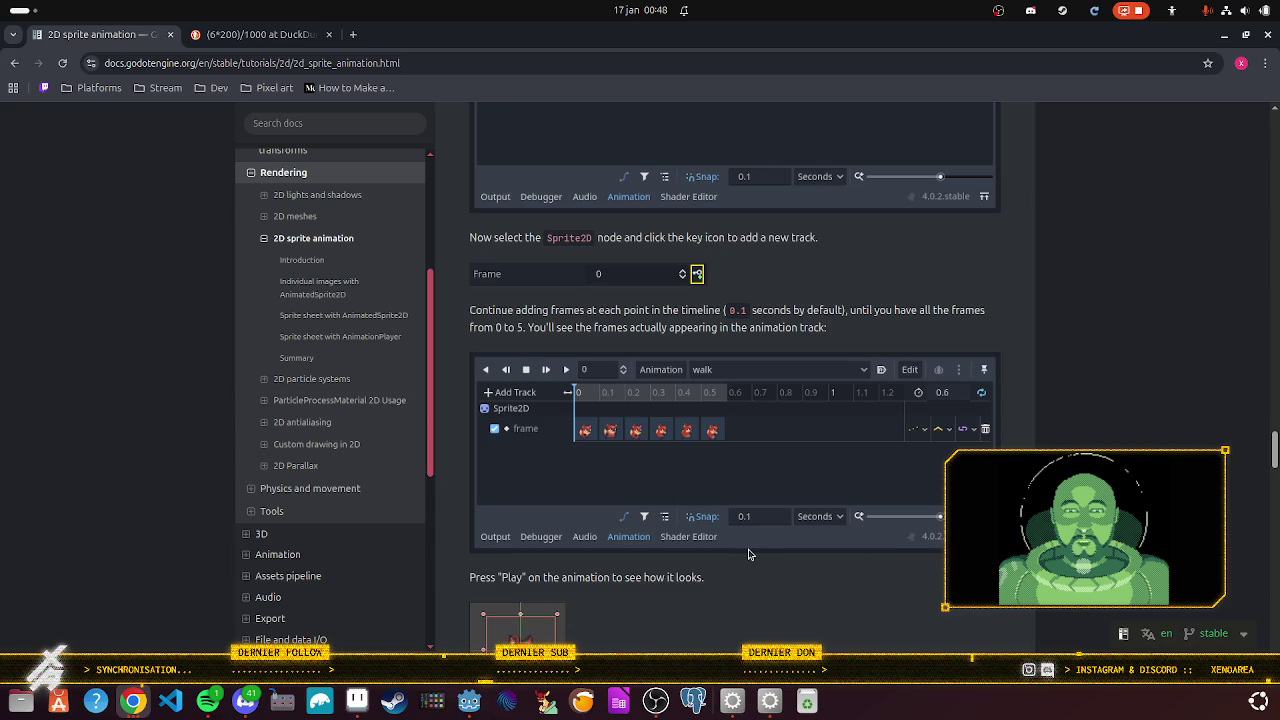
- Switch from the browser to Aseprite with the doodle-05 running figure
left_click(359, 702)
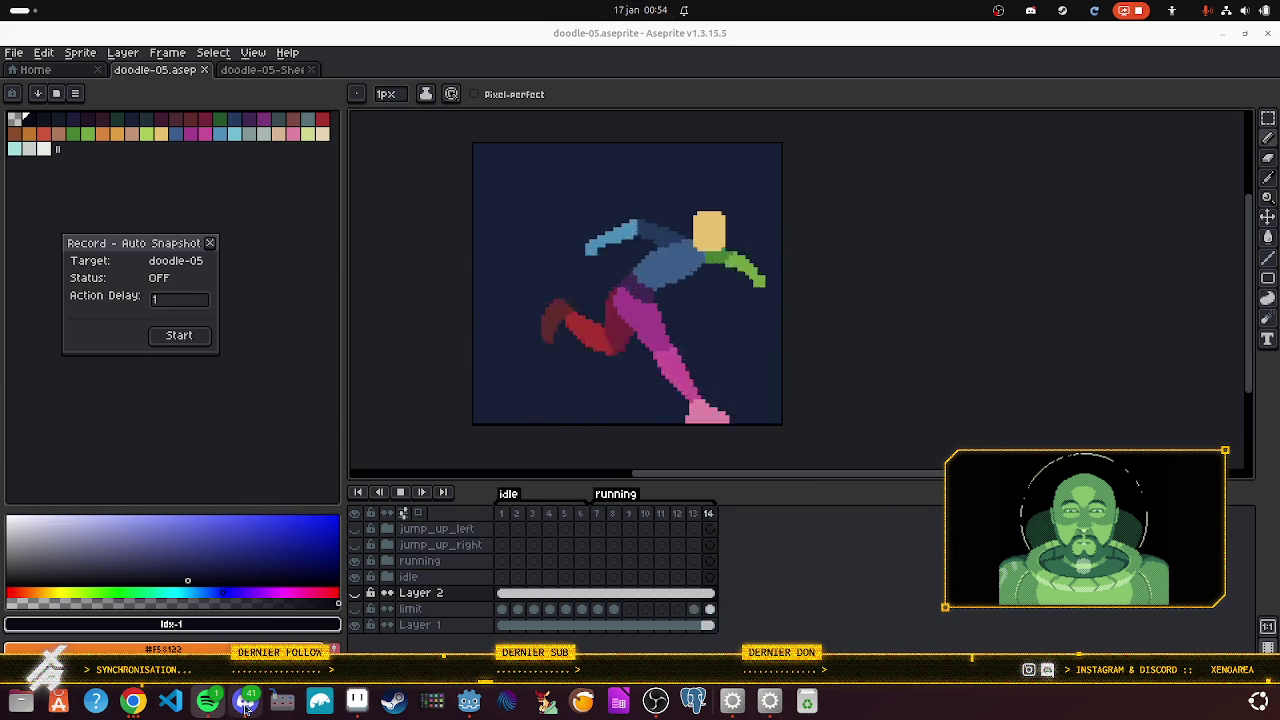
- Bring up the Godot editor's Platformer character scene, glancing at the docs and back with Alt+Tab
left_click(470, 701)
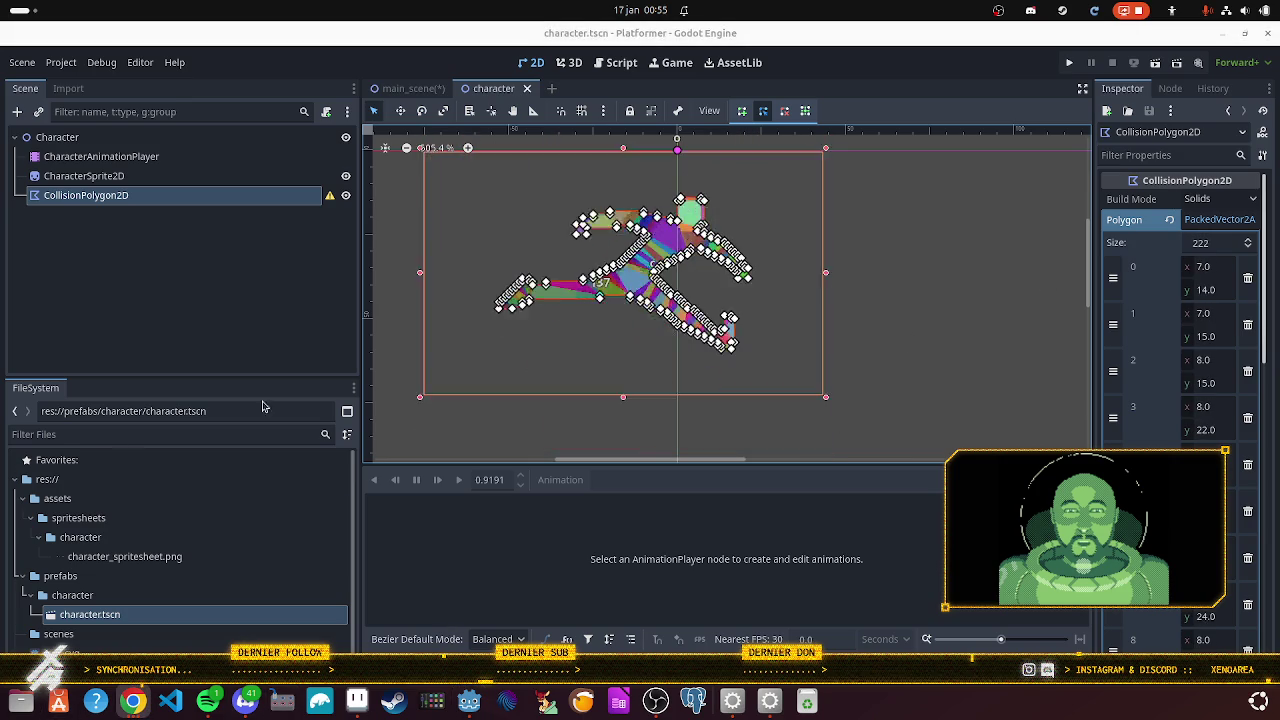
key("alt+Tab")
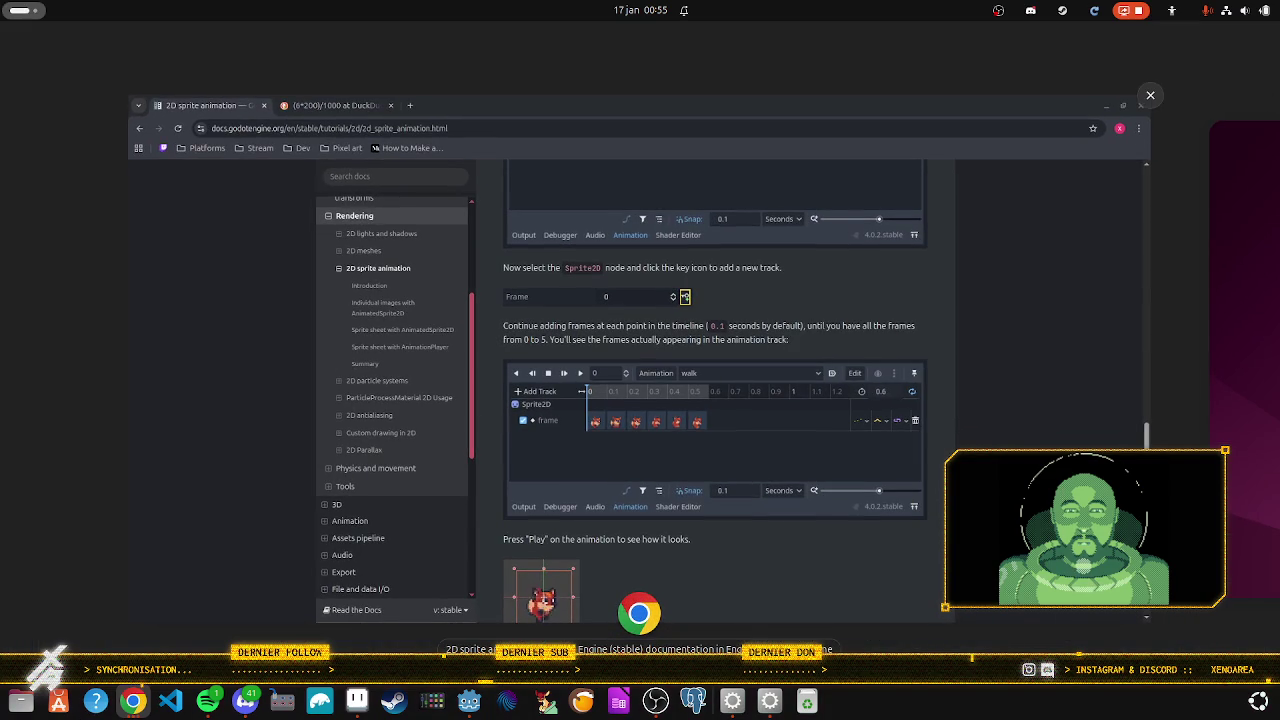
key("alt+Tab")
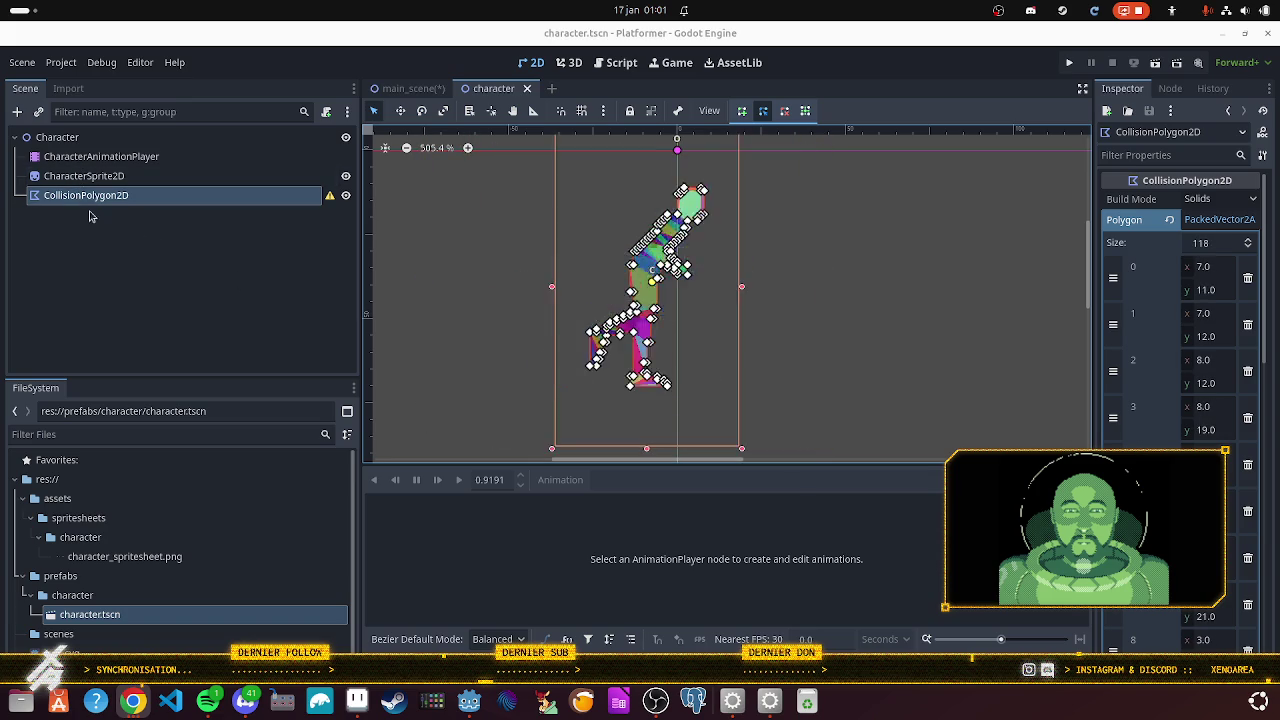
- Select the Character root node, then launch the Platformer project in debug mode
right_click(60, 142)
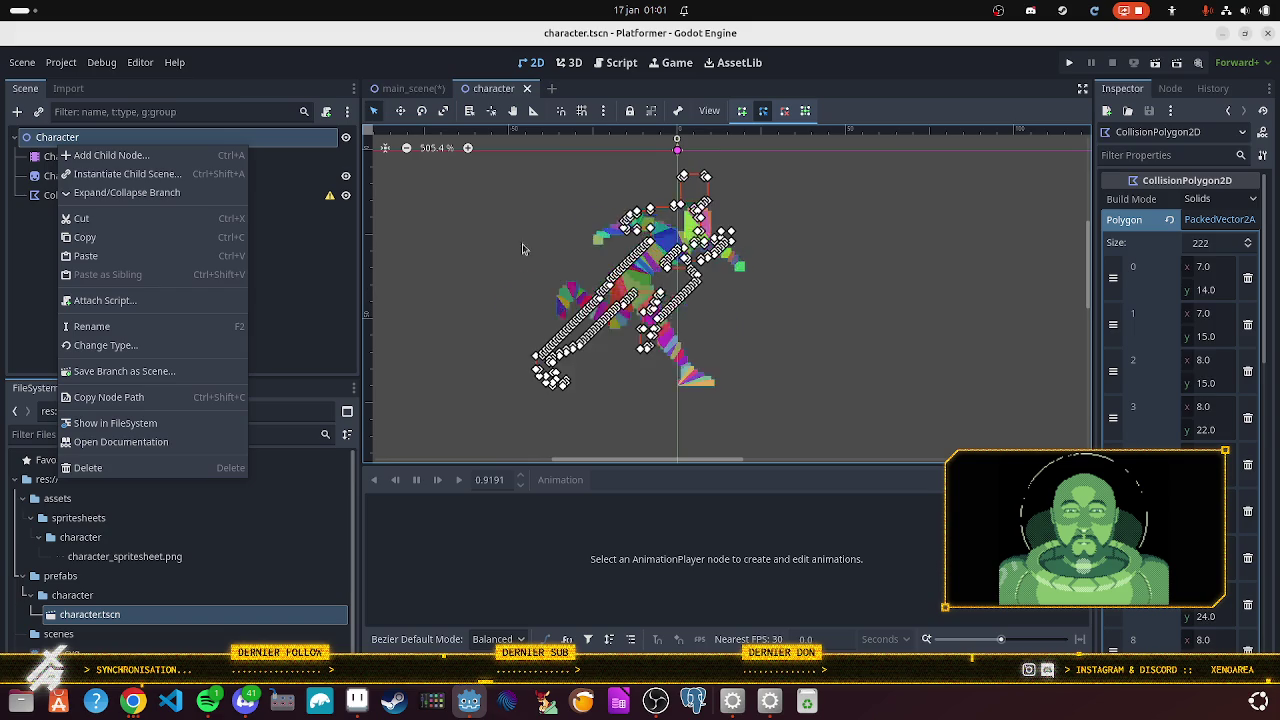
key("Escape")
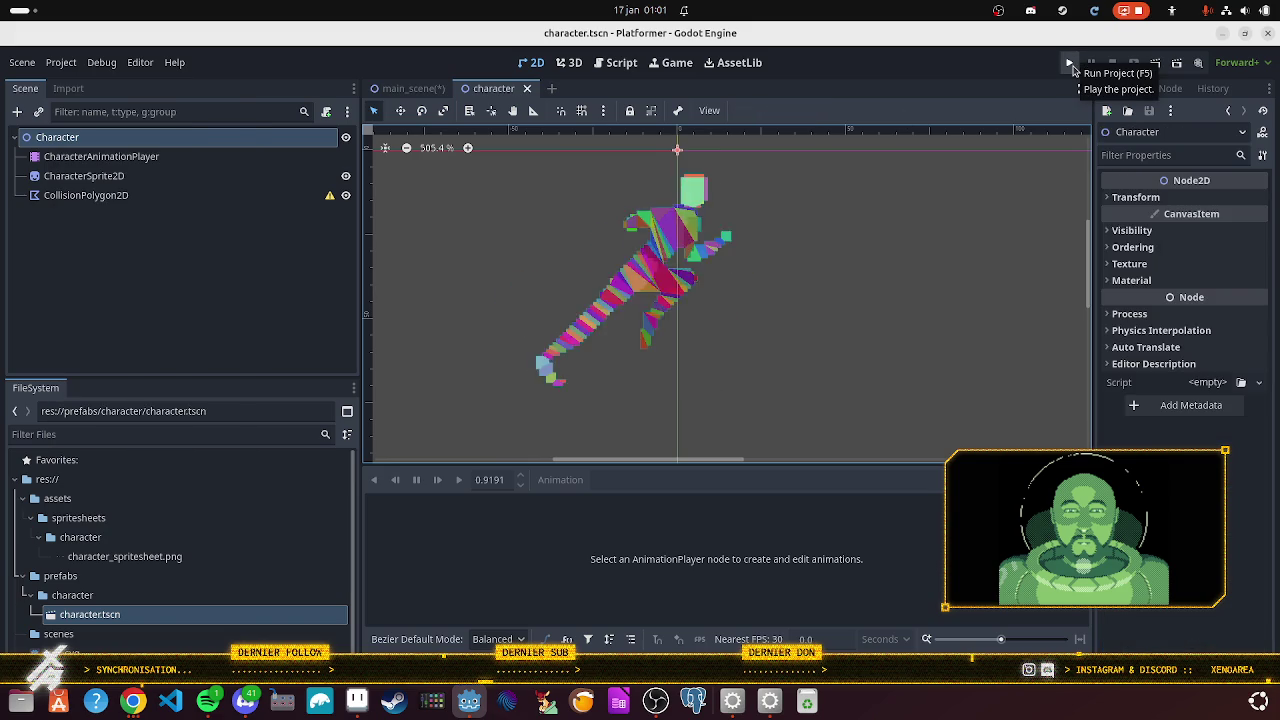
left_click(1071, 64)
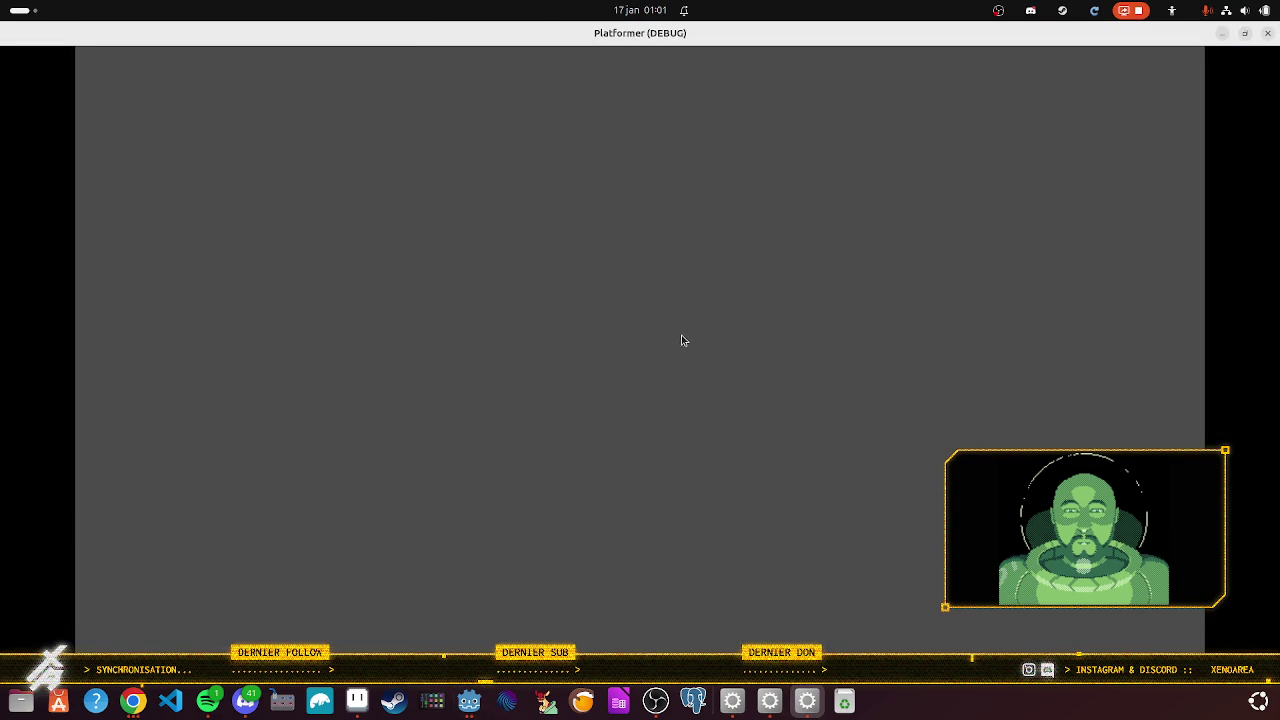
- Close the Platformer debug window and acknowledge the 'Couldn't save scene' alert
left_click(1267, 33)
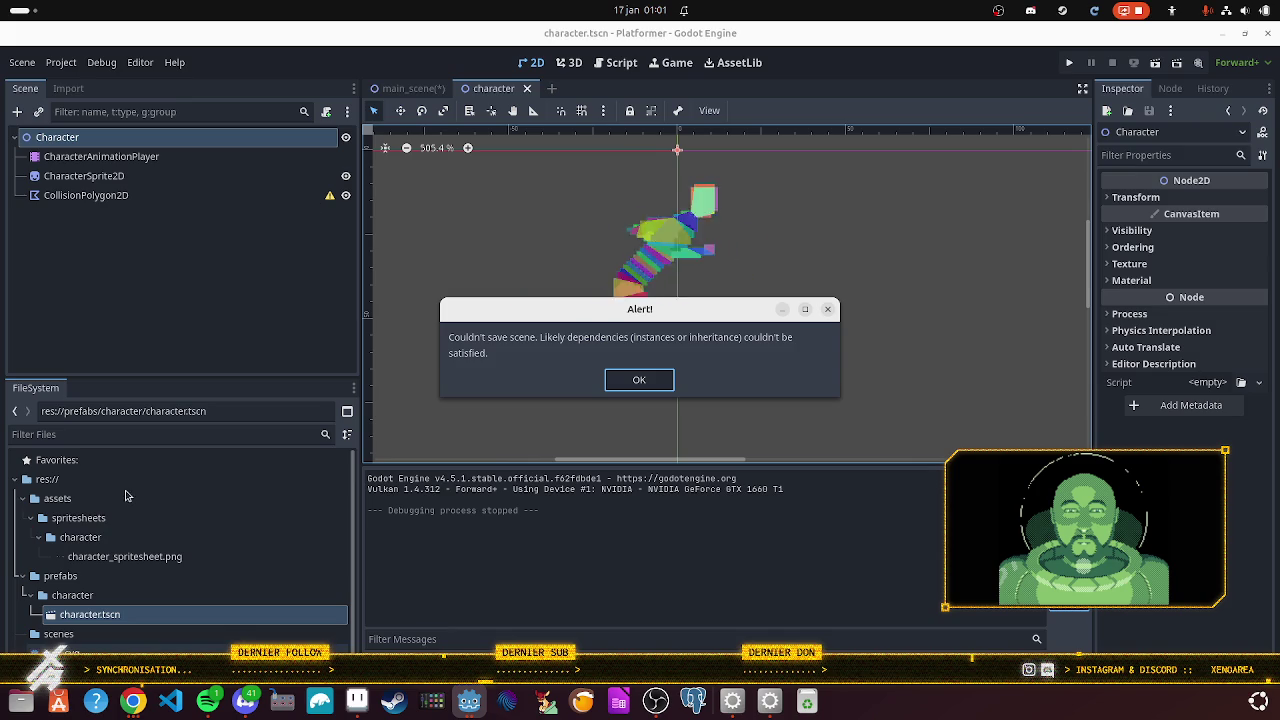
left_click(617, 398)
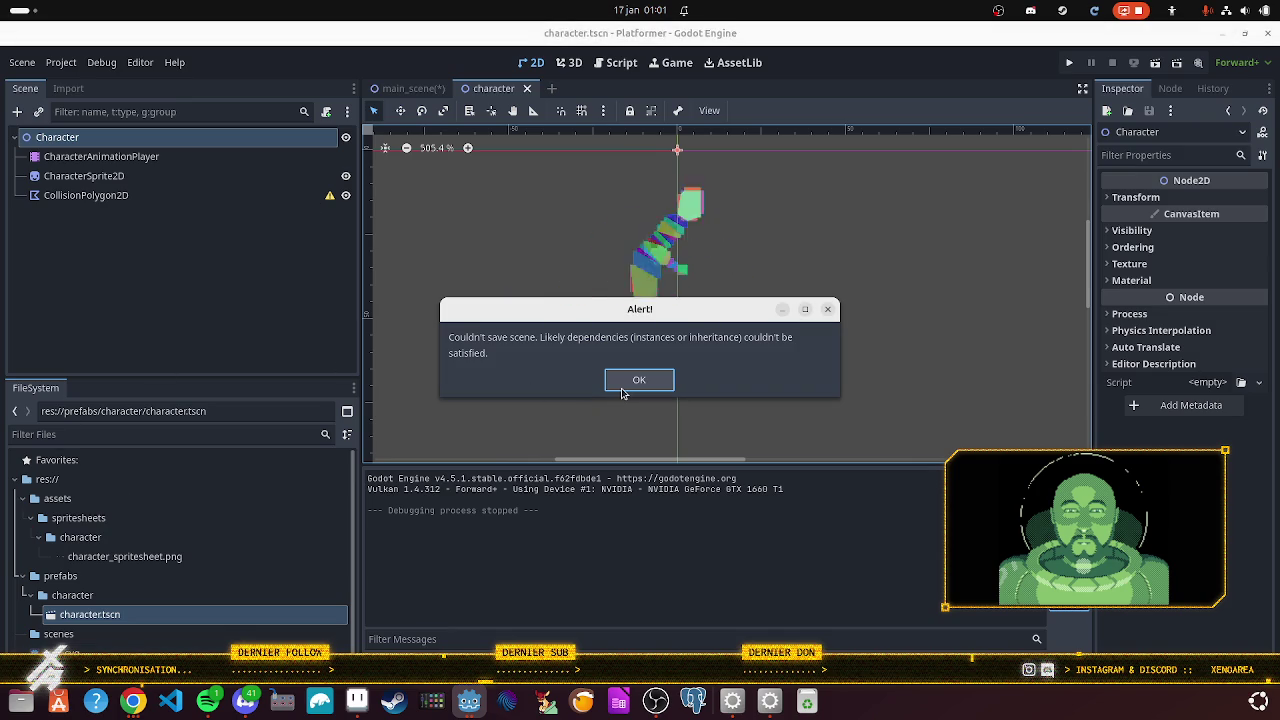
left_click(621, 389)
scroll(185, 484, "down", 1)
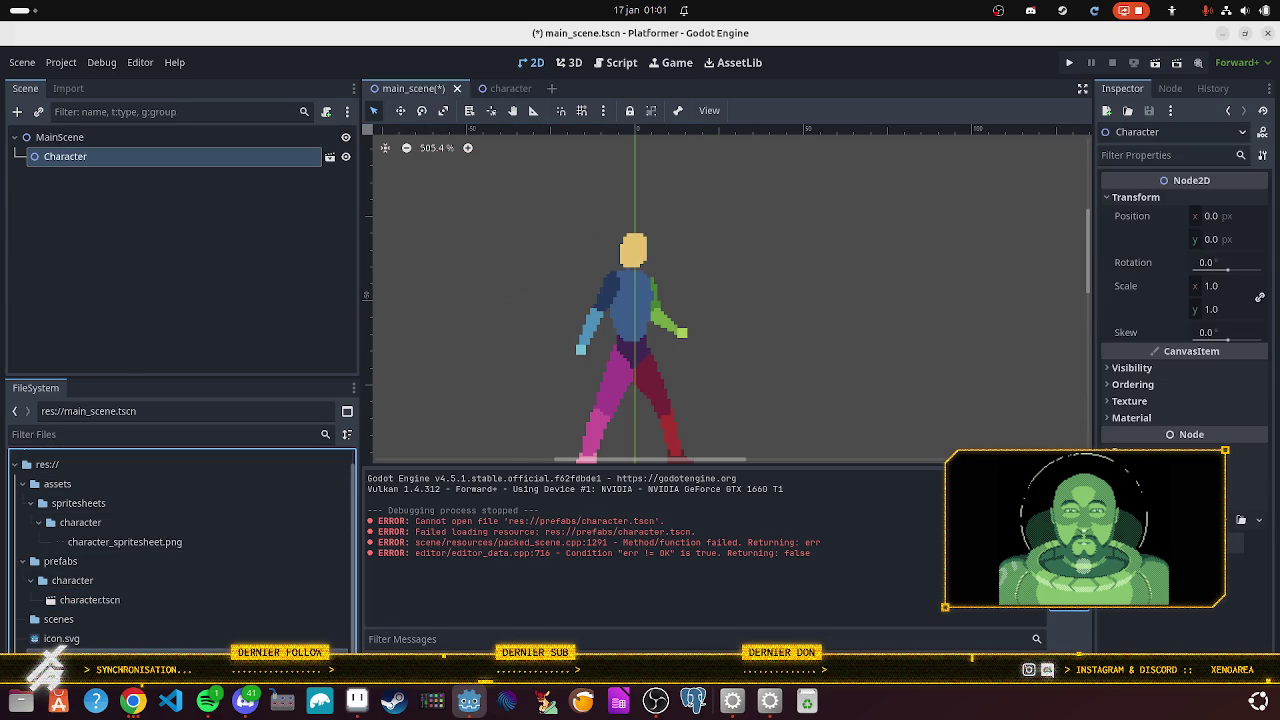
- Delete the Character instance from the main scene, leaving the MainScene root selected
right_click(84, 600)
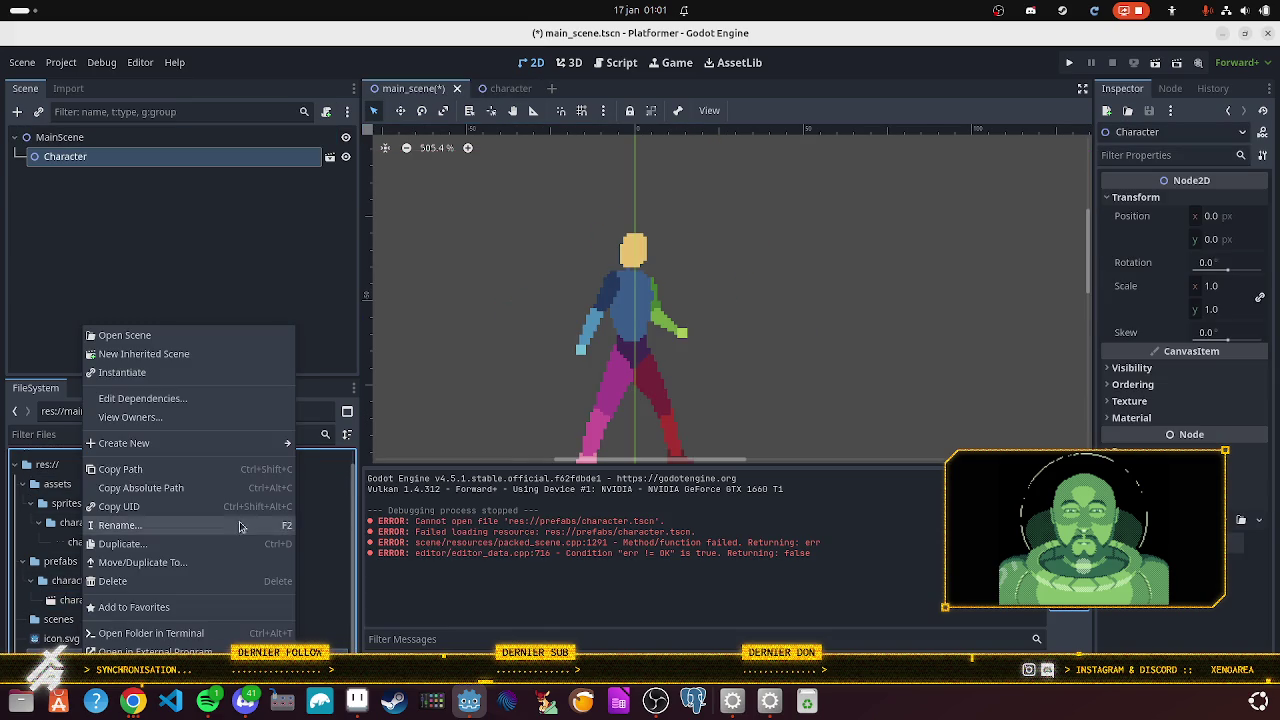
left_click(640, 304)
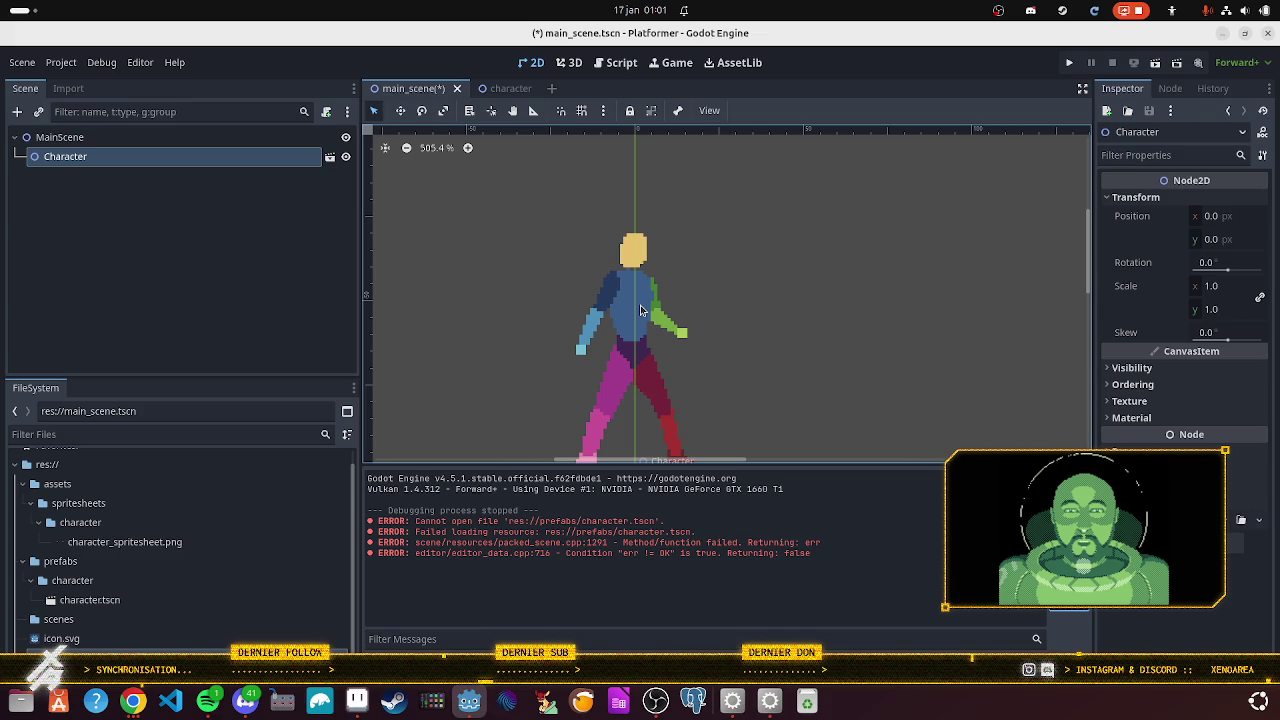
right_click(166, 158)
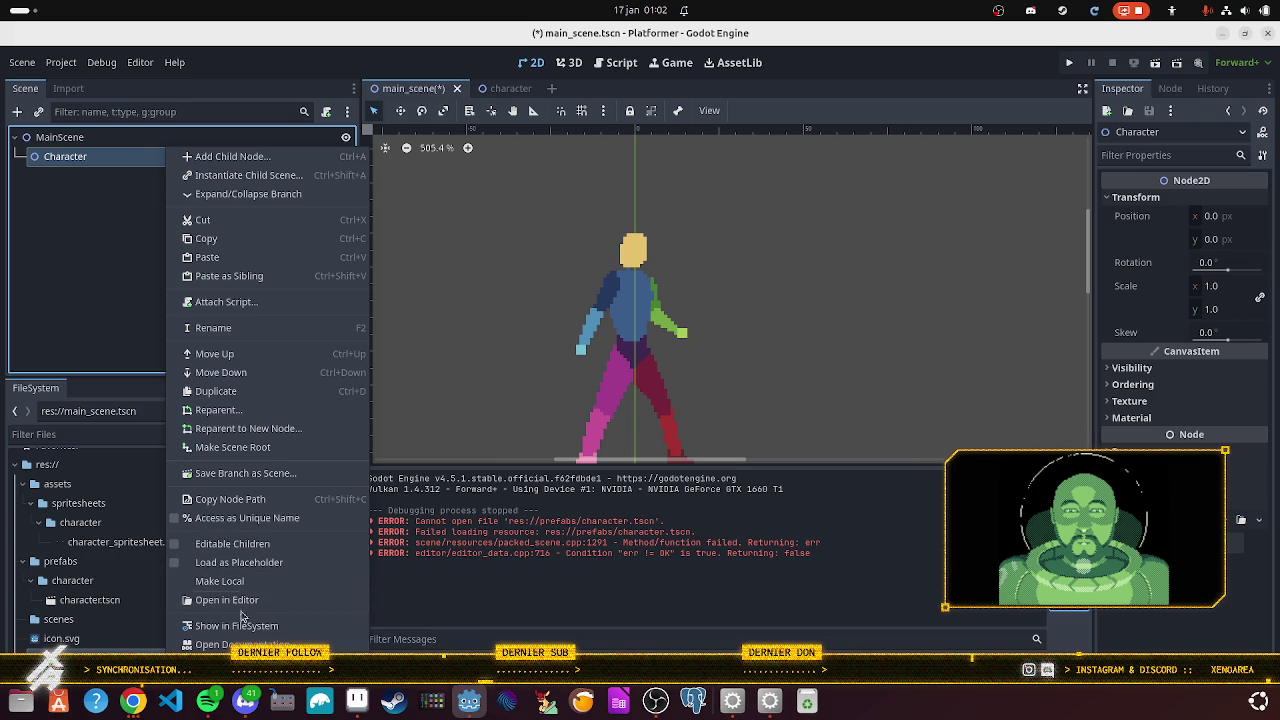
left_click(240, 663)
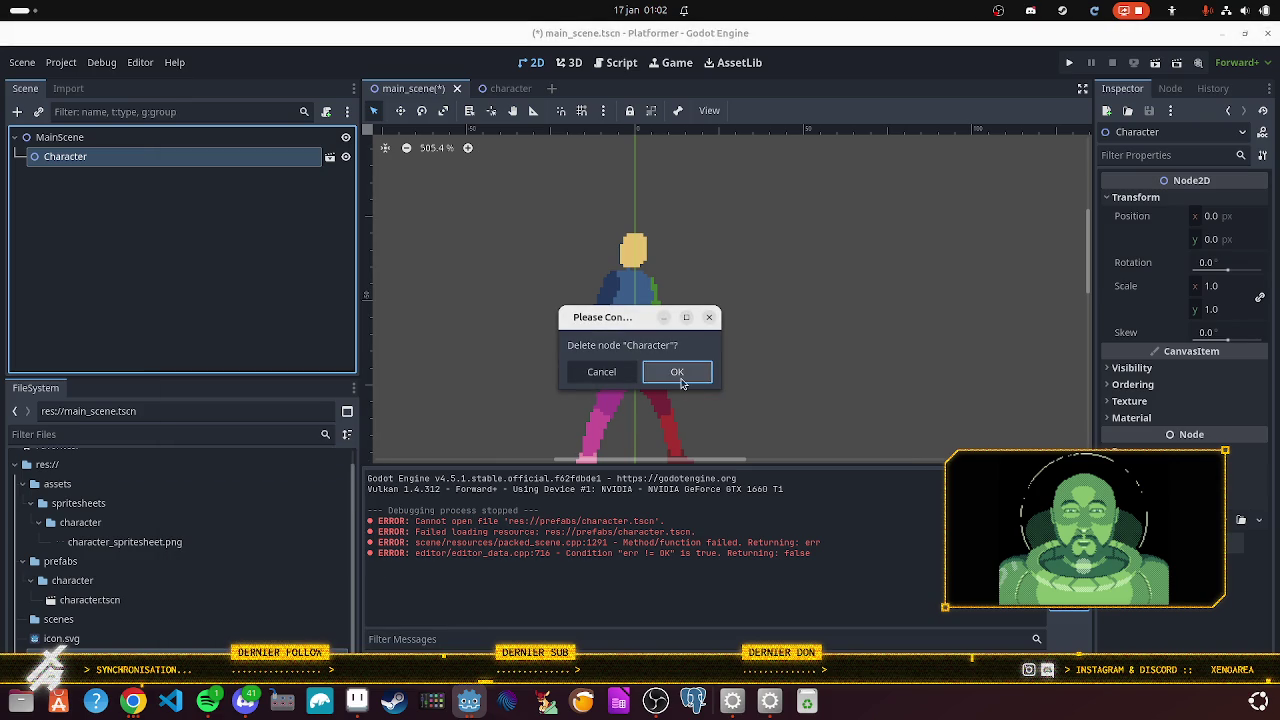
left_click(680, 383)
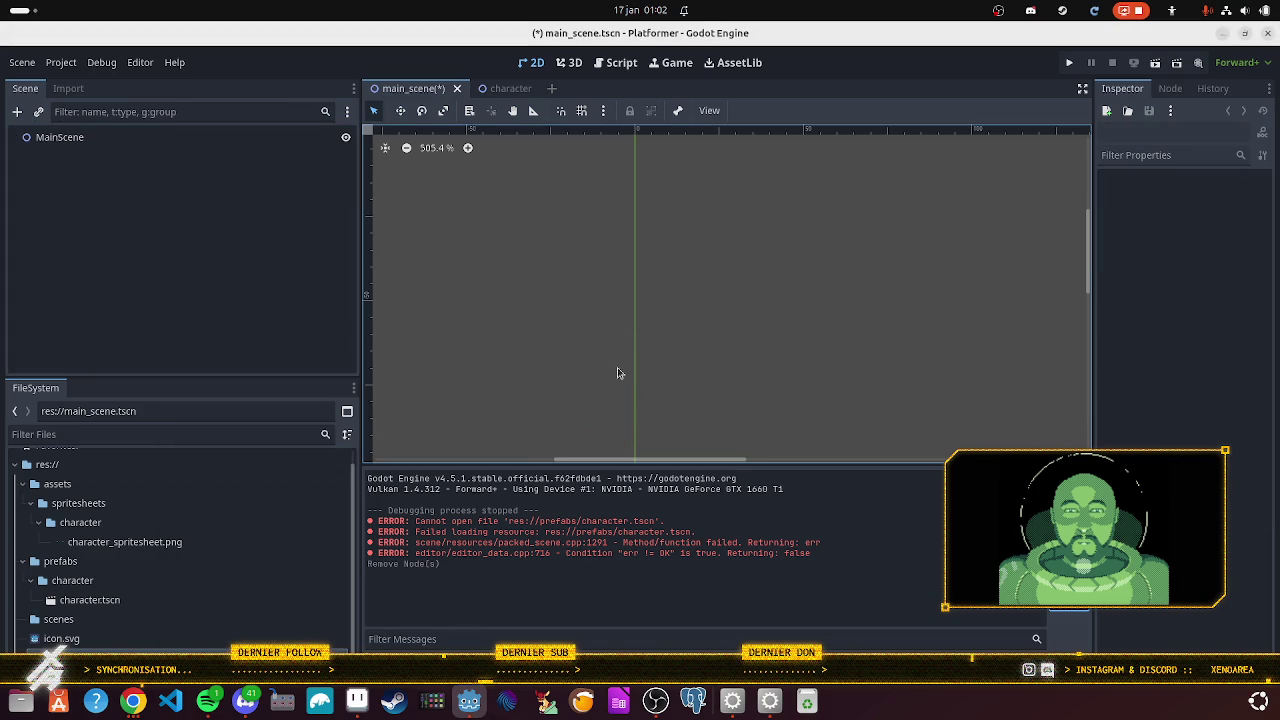
left_click(40, 140)
- Instance the character scene under MainScene instead of adding a new node
left_click(16, 111)
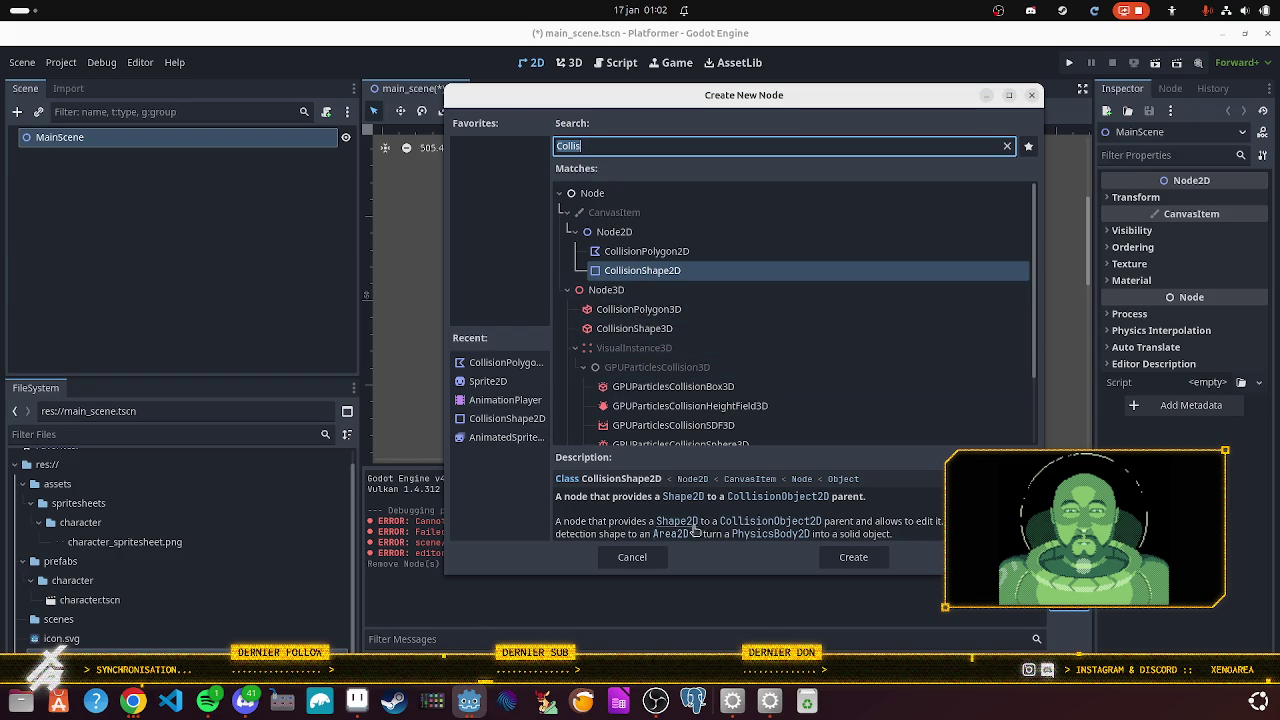
left_click(632, 557)
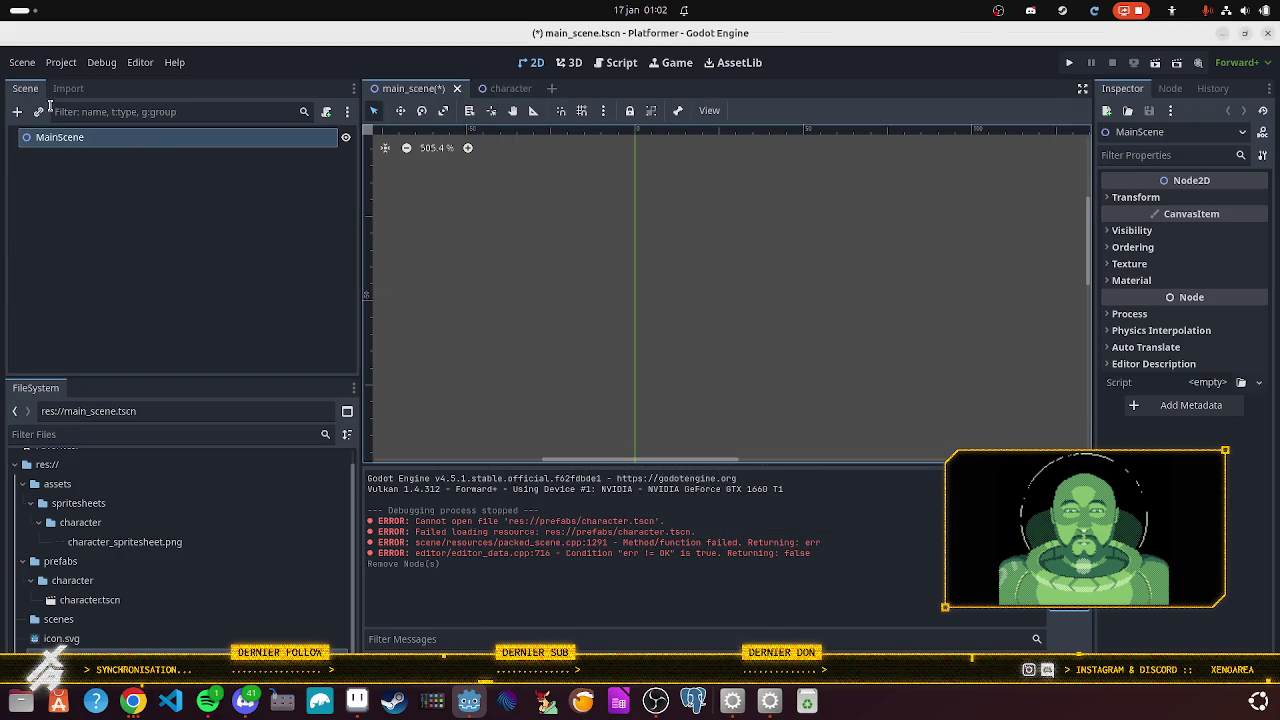
left_click(39, 111)
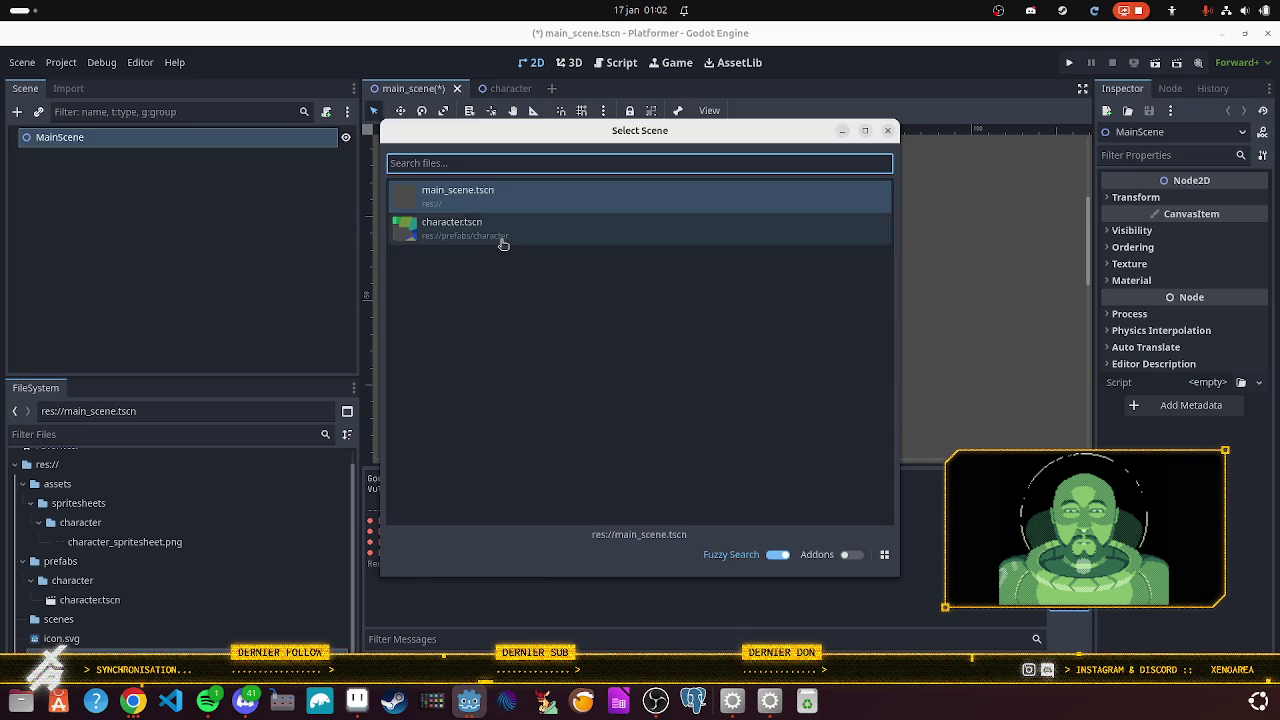
left_click(500, 236)
scroll(558, 295, "down", 5)
scroll(558, 295, "right", 2)
- Test-run the project, then drag the Character instance to position (109, 56)
left_click(1068, 62)
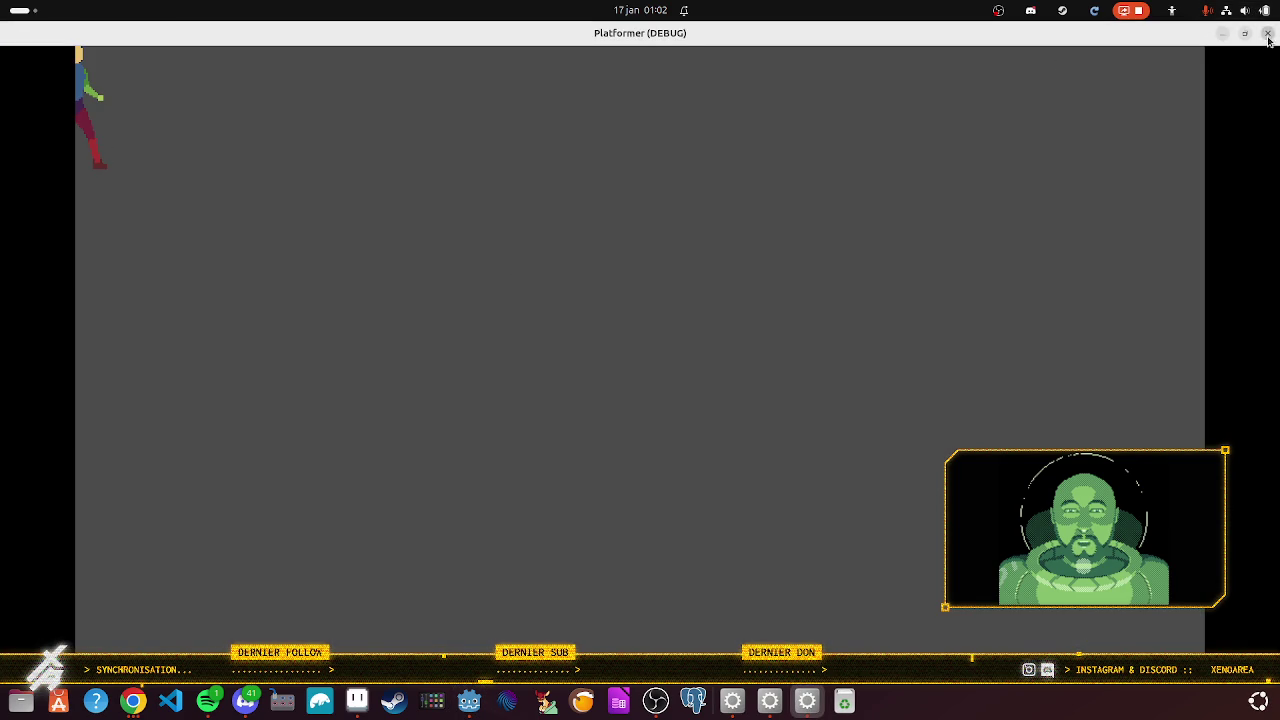
left_click(1267, 33)
left_click(537, 254)
left_click(539, 258)
mouse_move(539, 258)
left_mouse_down()
mouse_move(648, 297)
mouse_move(711, 345)
left_mouse_up()
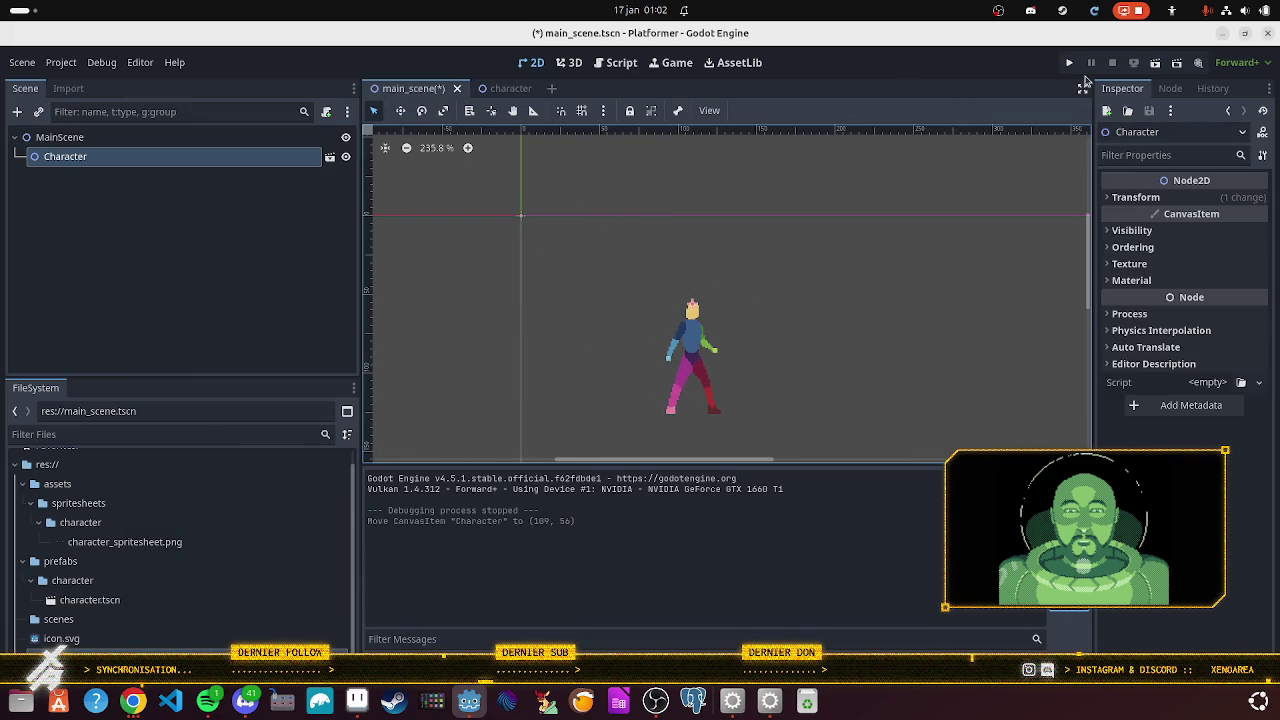
- Open character.tscn in a new tab and select its CollisionPolygon2D
double_click(108, 160)
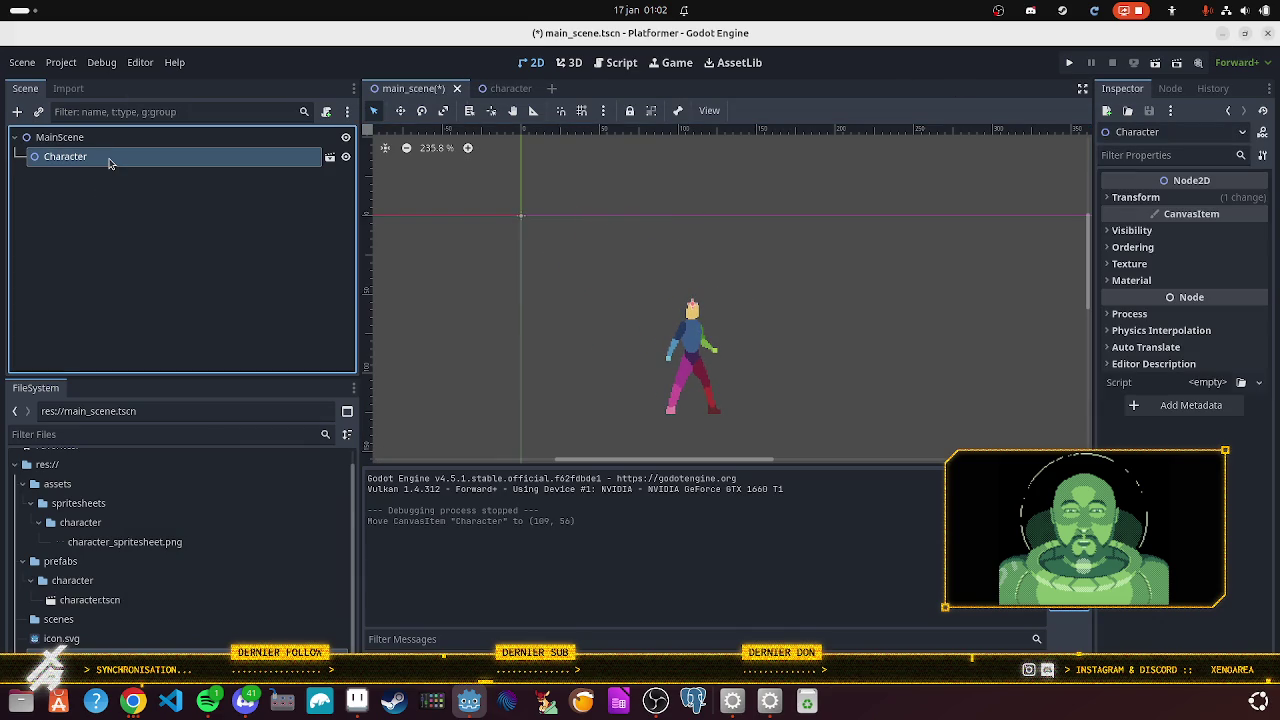
left_click(330, 158)
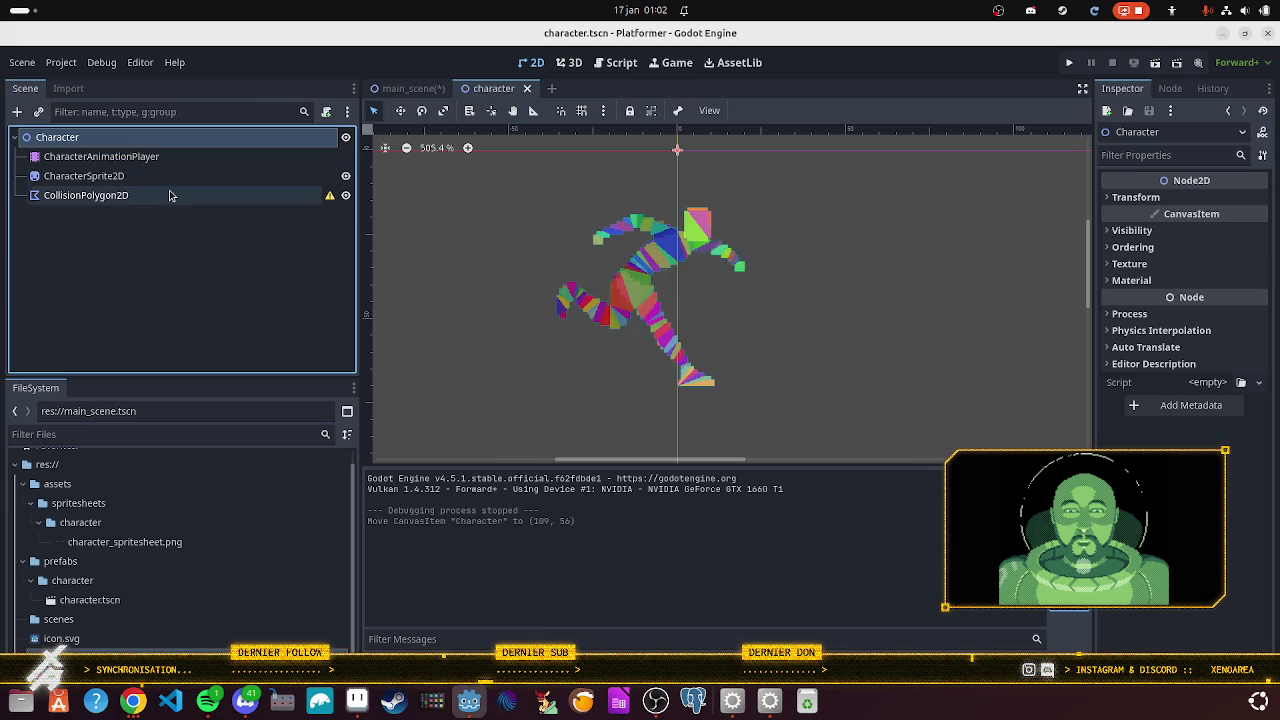
left_click(170, 197)
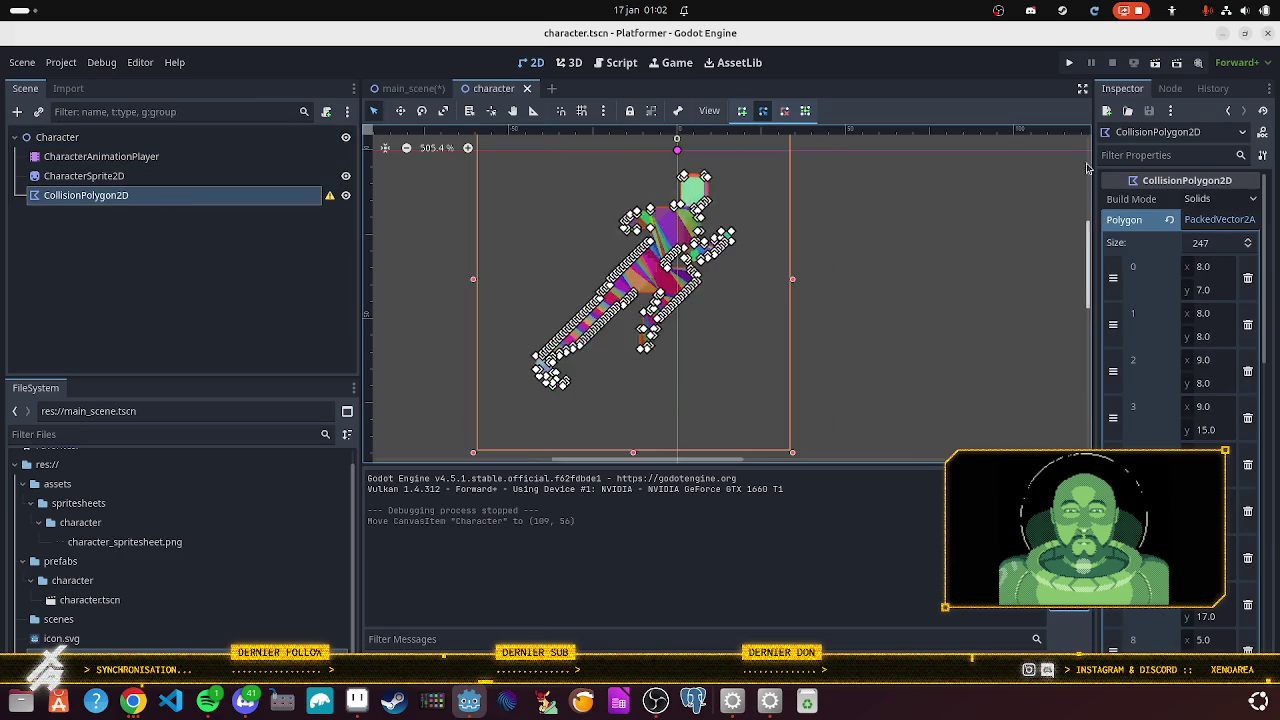
- Preview the 'idle' animation with CollisionPolygon2D selected, recentring the character in view
left_click(135, 157)
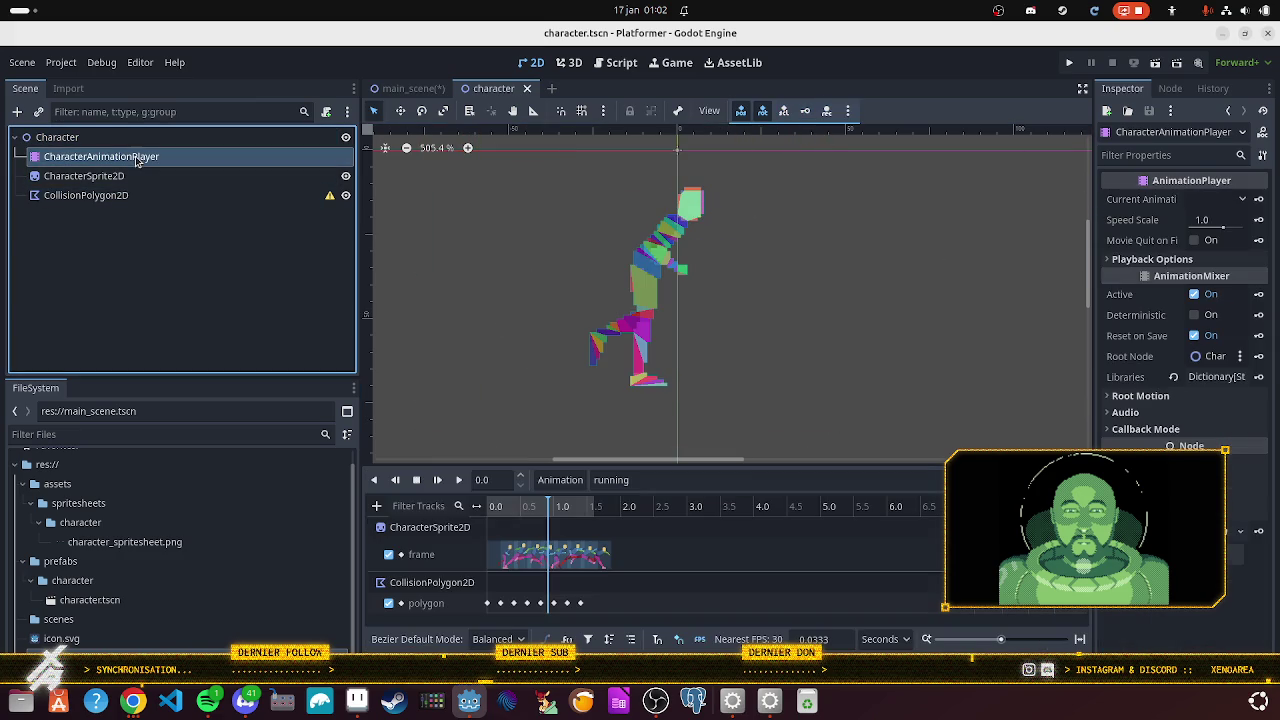
left_click(65, 197)
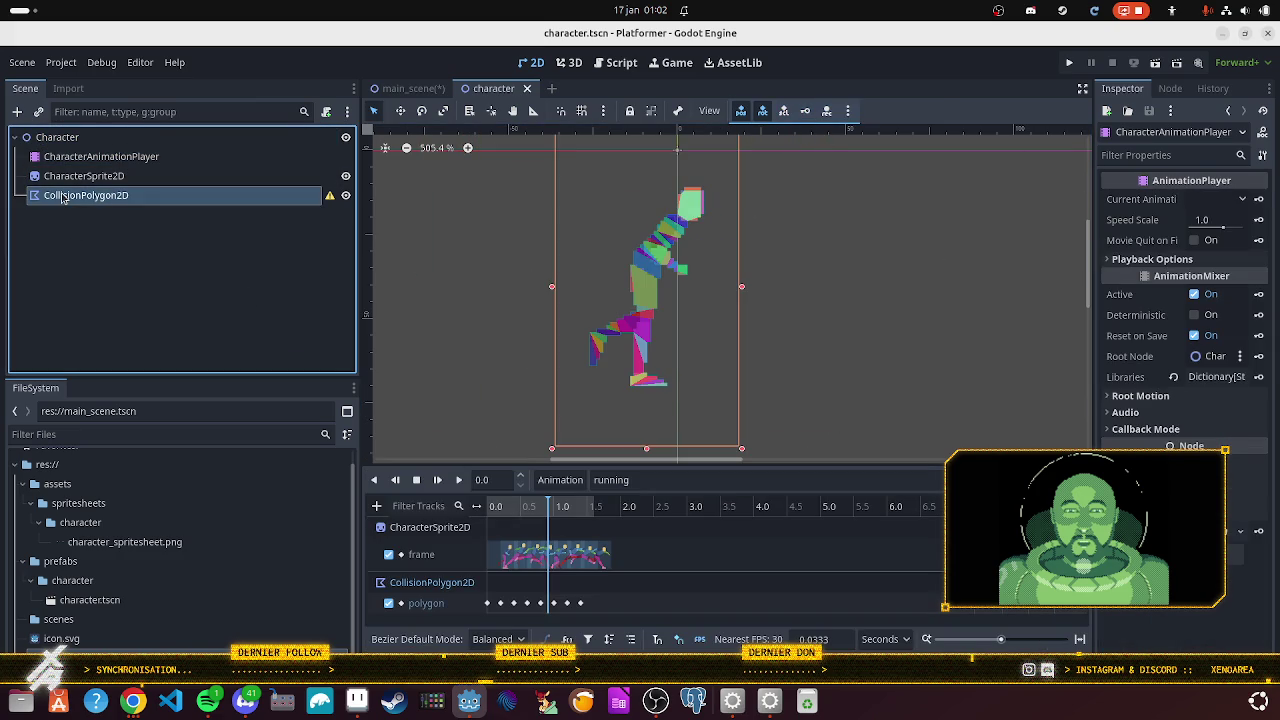
left_click(610, 481)
left_click(612, 521)
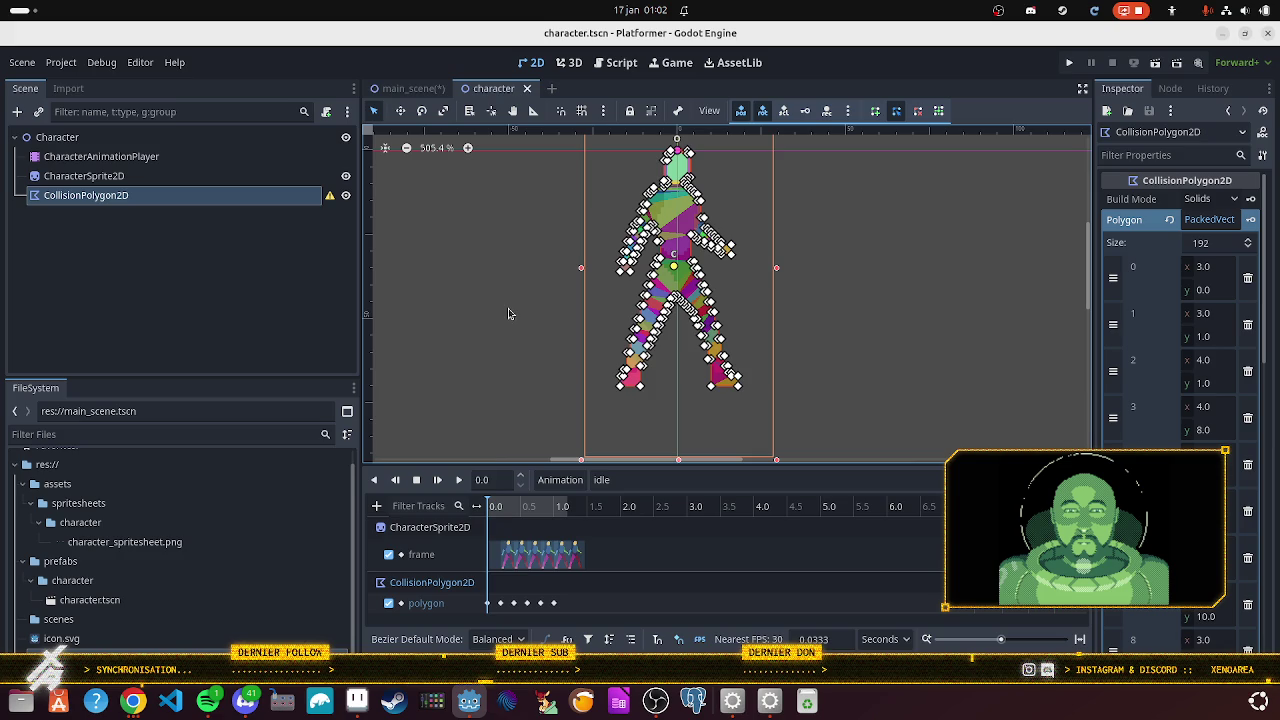
left_click_drag(508, 316, 528, 343)
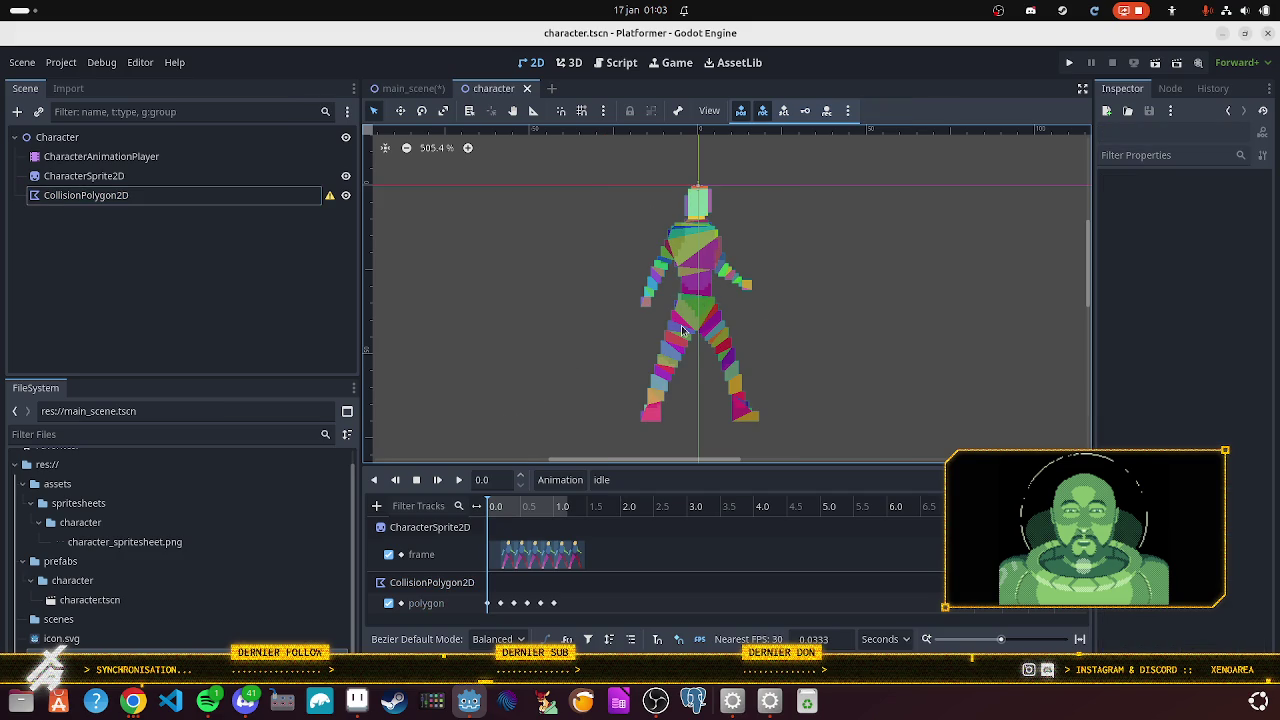
- Zoom the 2D viewport to about 1311% on the idle character's legs and torso
scroll(669, 380, "up", 5)
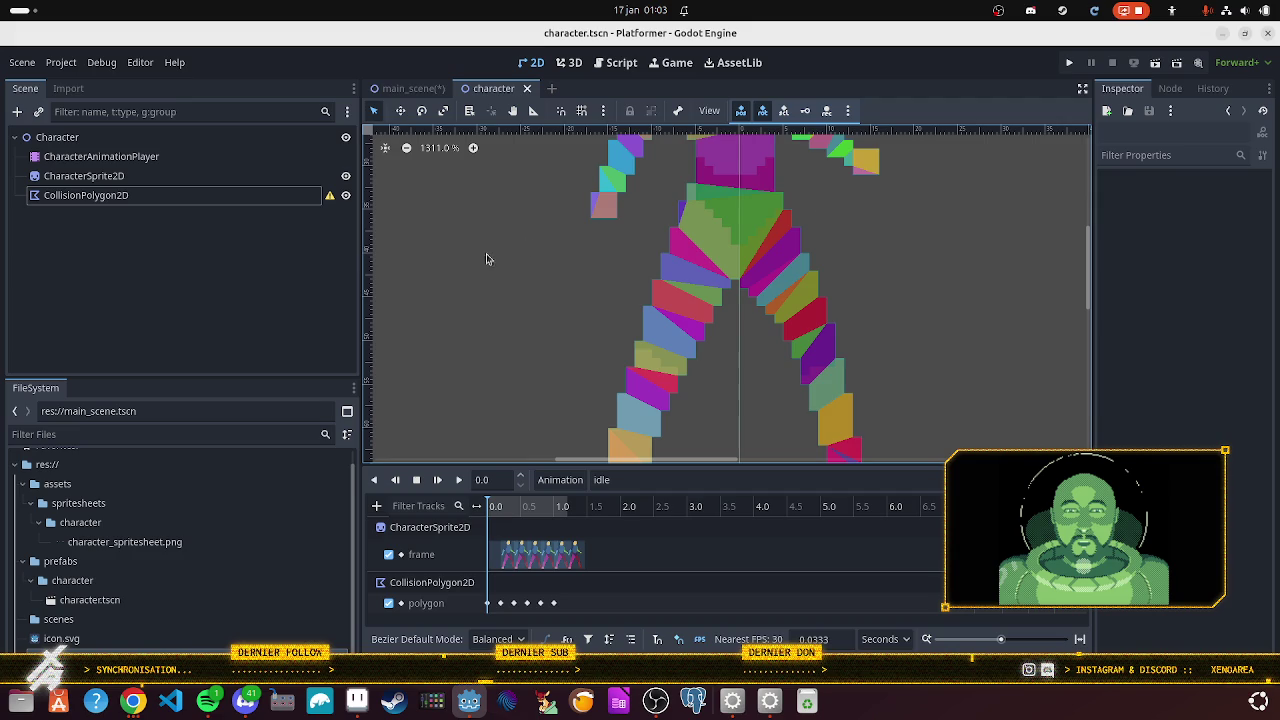
scroll(491, 257, "up", 3)
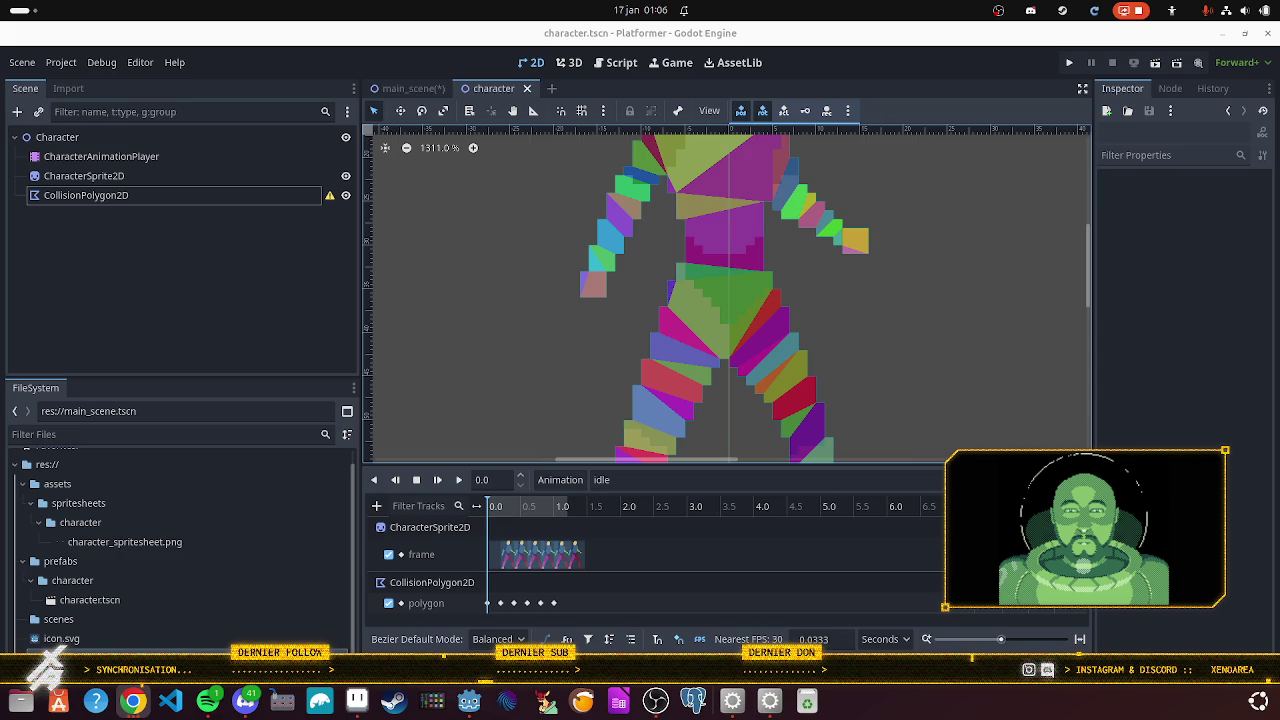
- Cycle through the character's nodes, ending on CollisionPolygon2D to show its 192-point outline
left_click(183, 200)
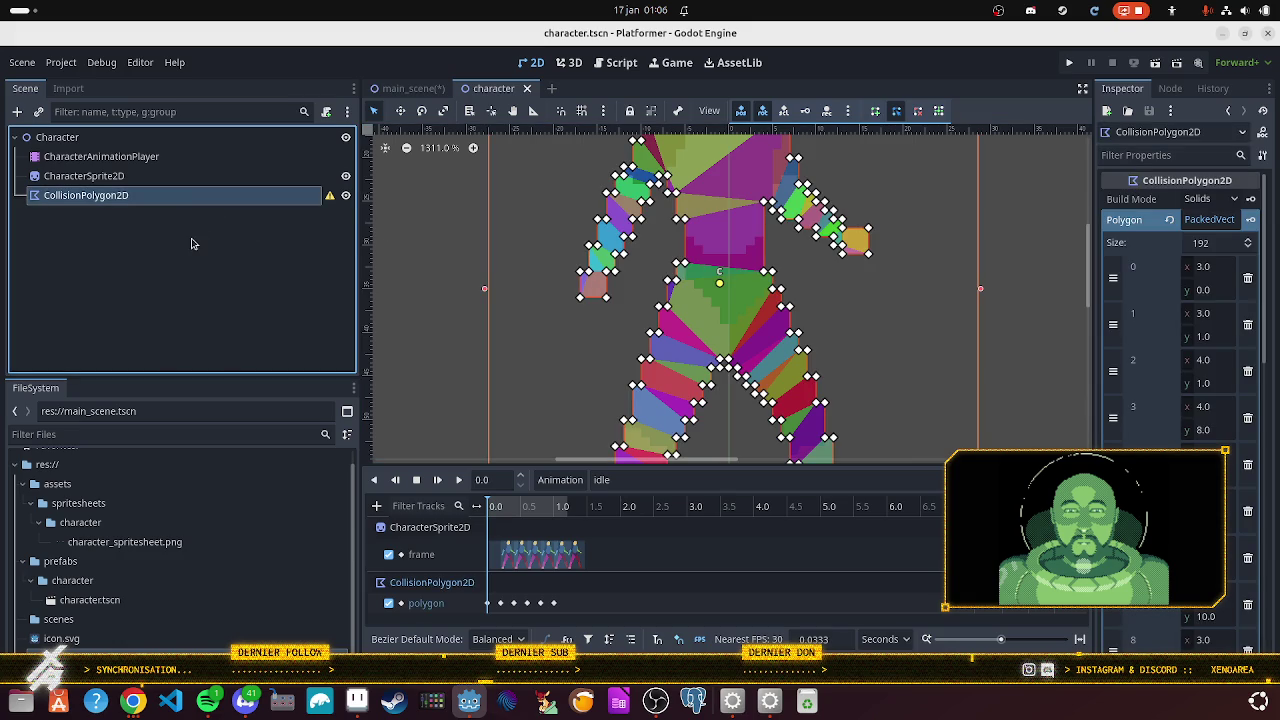
left_click(128, 180)
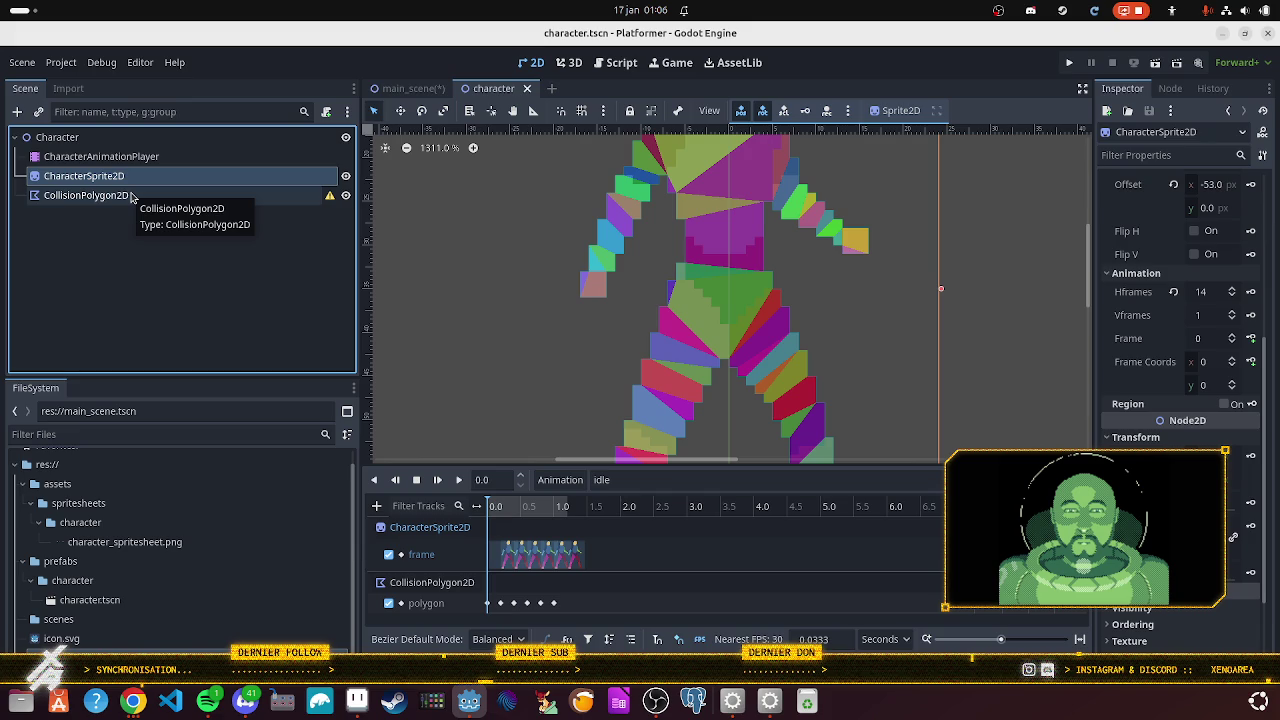
left_click(93, 197)
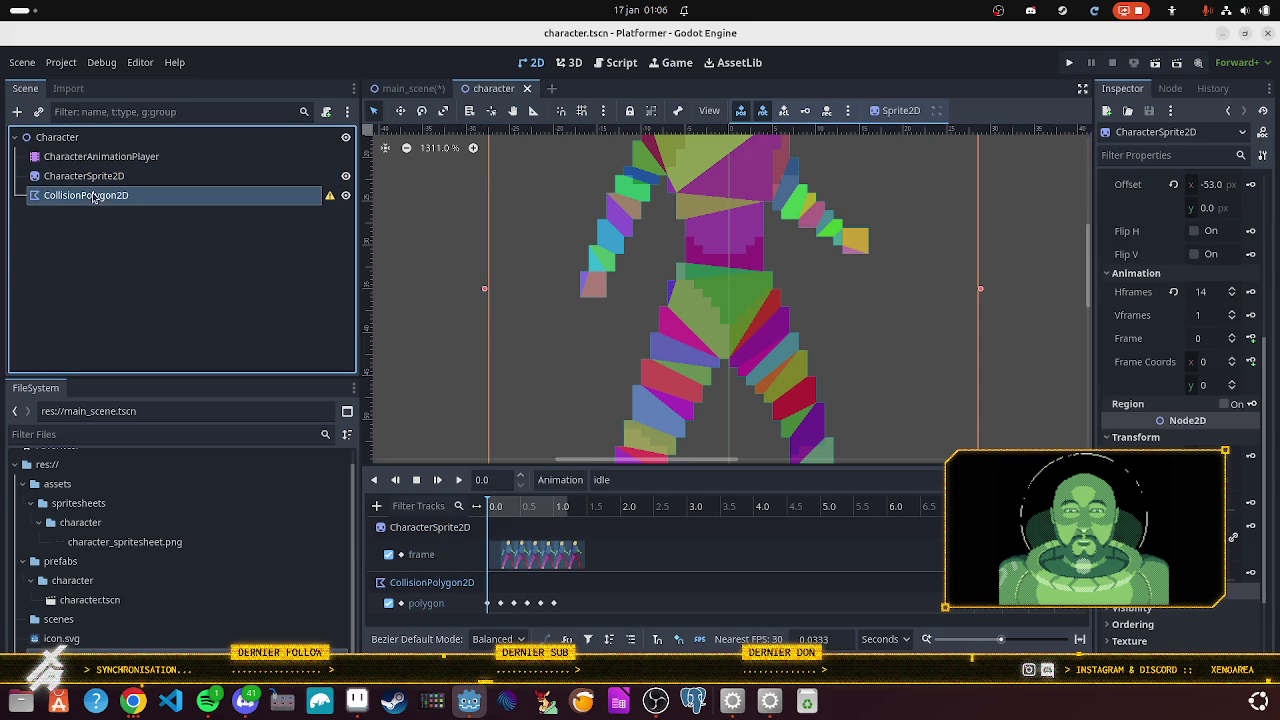
left_click(100, 180)
left_click(103, 196)
left_click(102, 164)
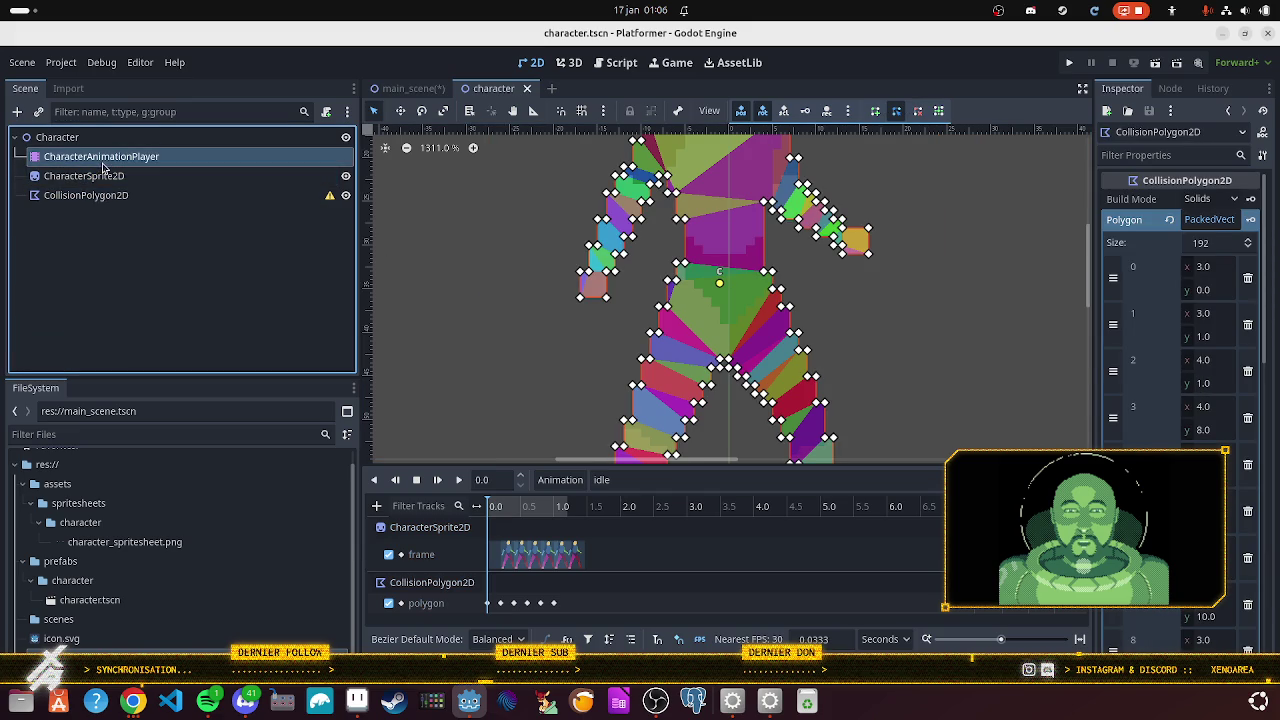
left_click(106, 177)
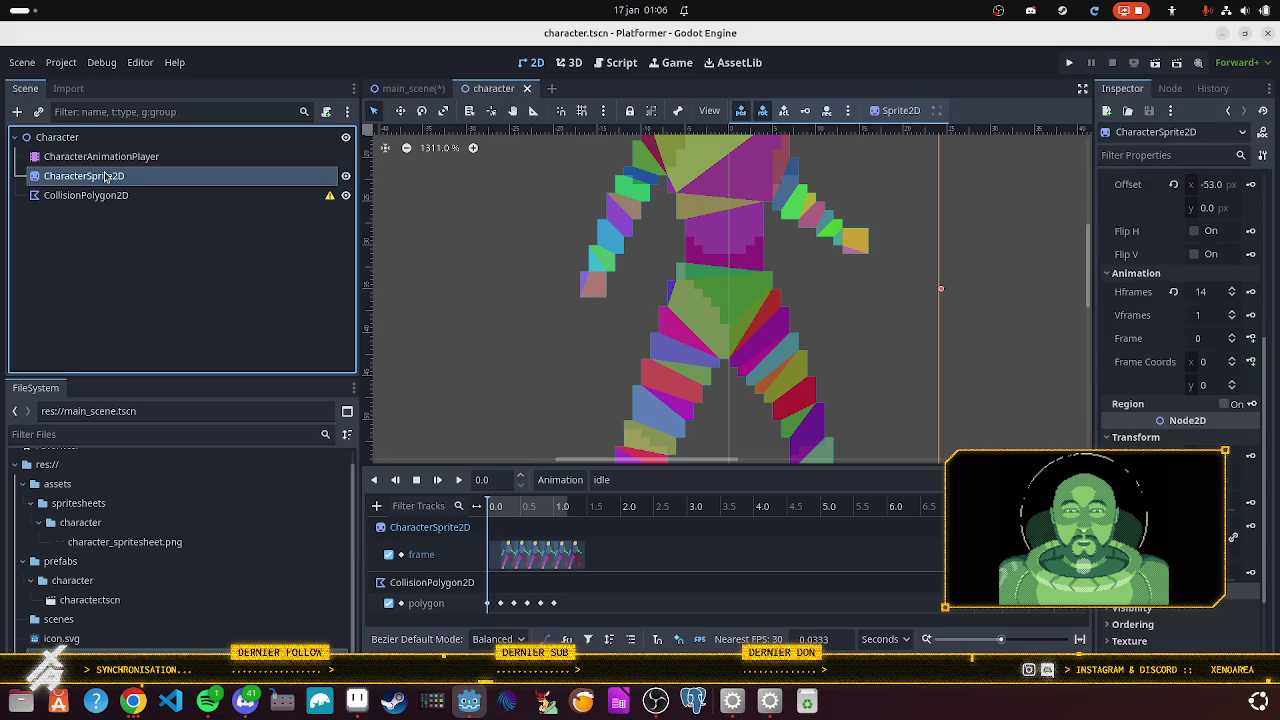
left_click(121, 196)
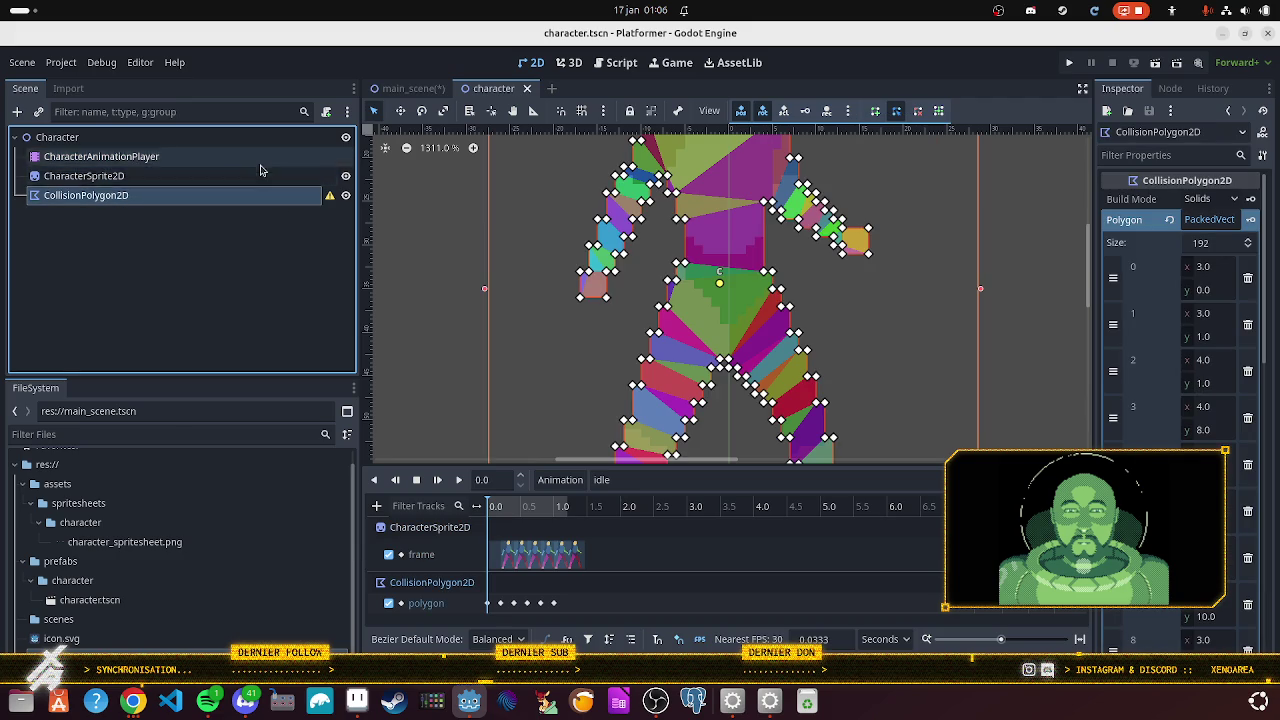
left_click(212, 704)
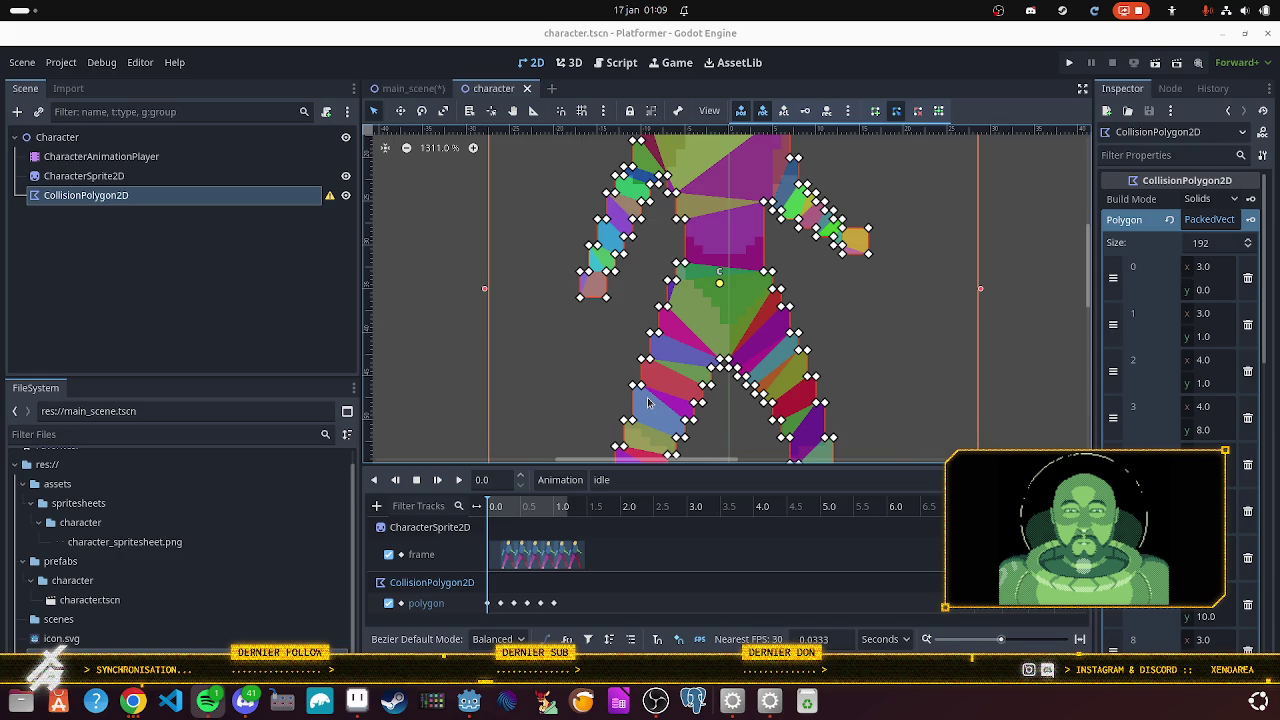
- Deselect the collision polygon and save the main_scene containing the character instance
scroll(650, 396, "down", 3)
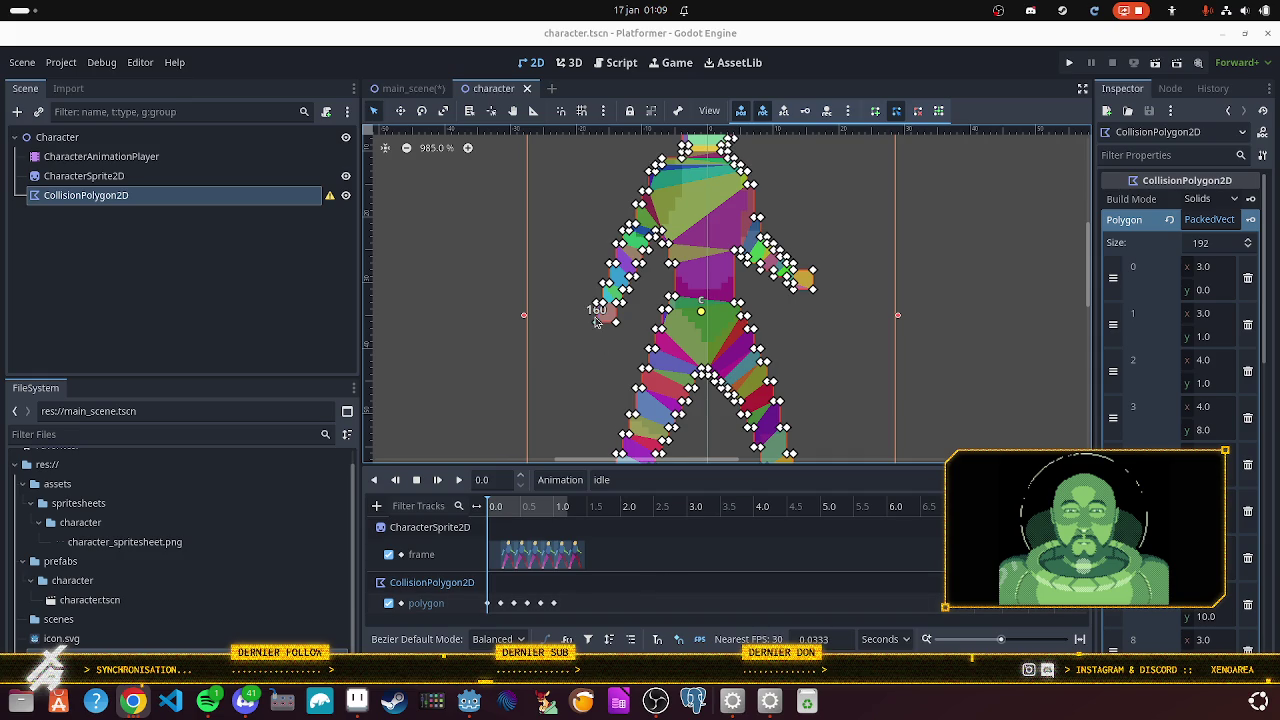
scroll(596, 320, "down", 1)
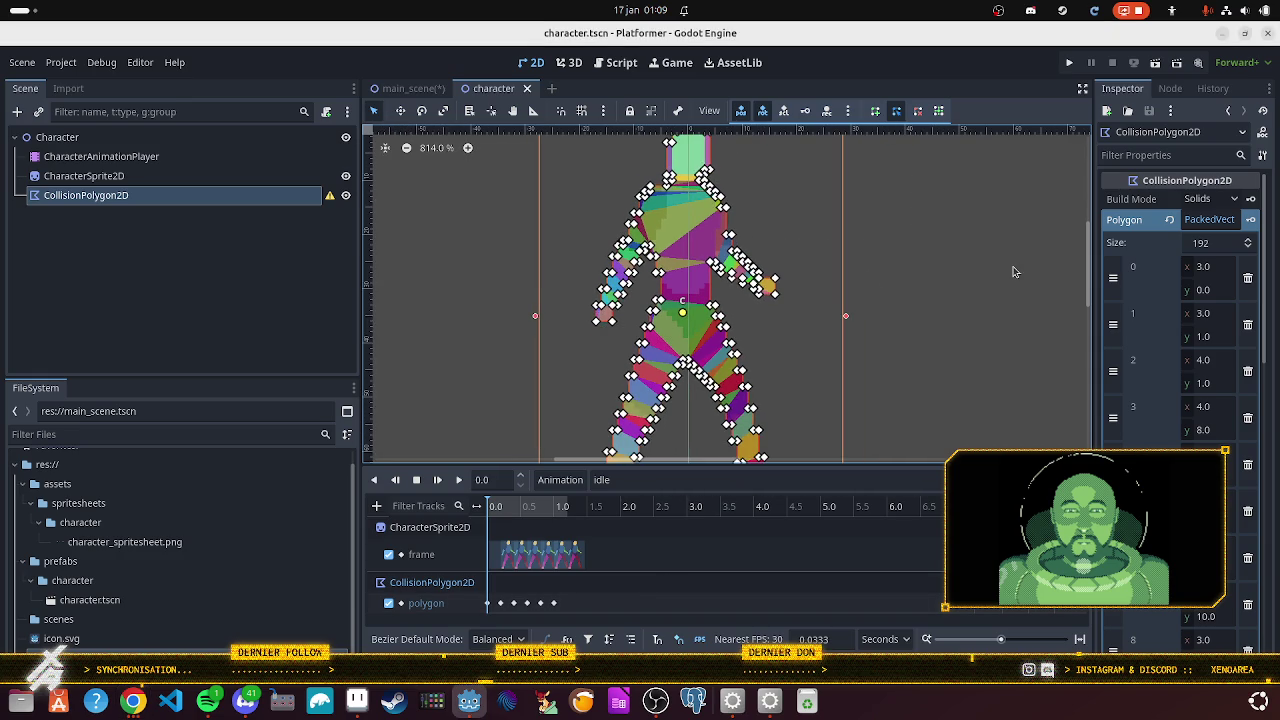
scroll(1006, 288, "up", 2)
left_click(937, 337)
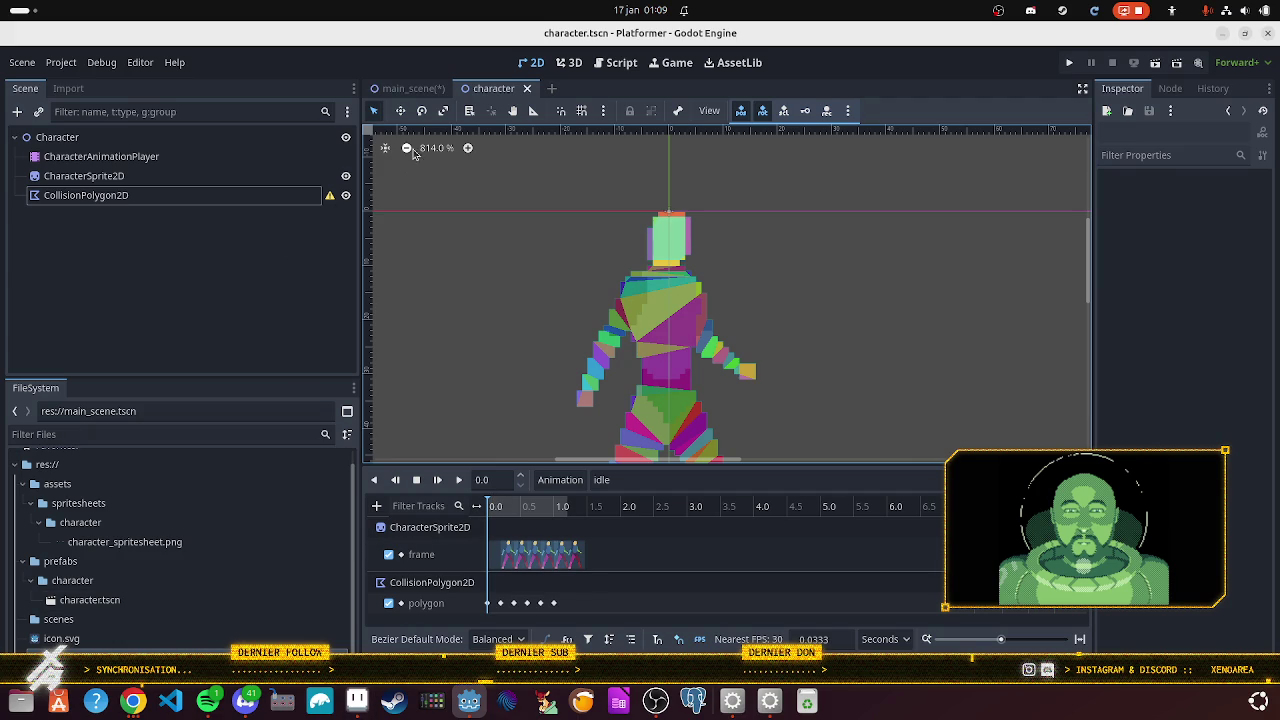
left_click(412, 88)
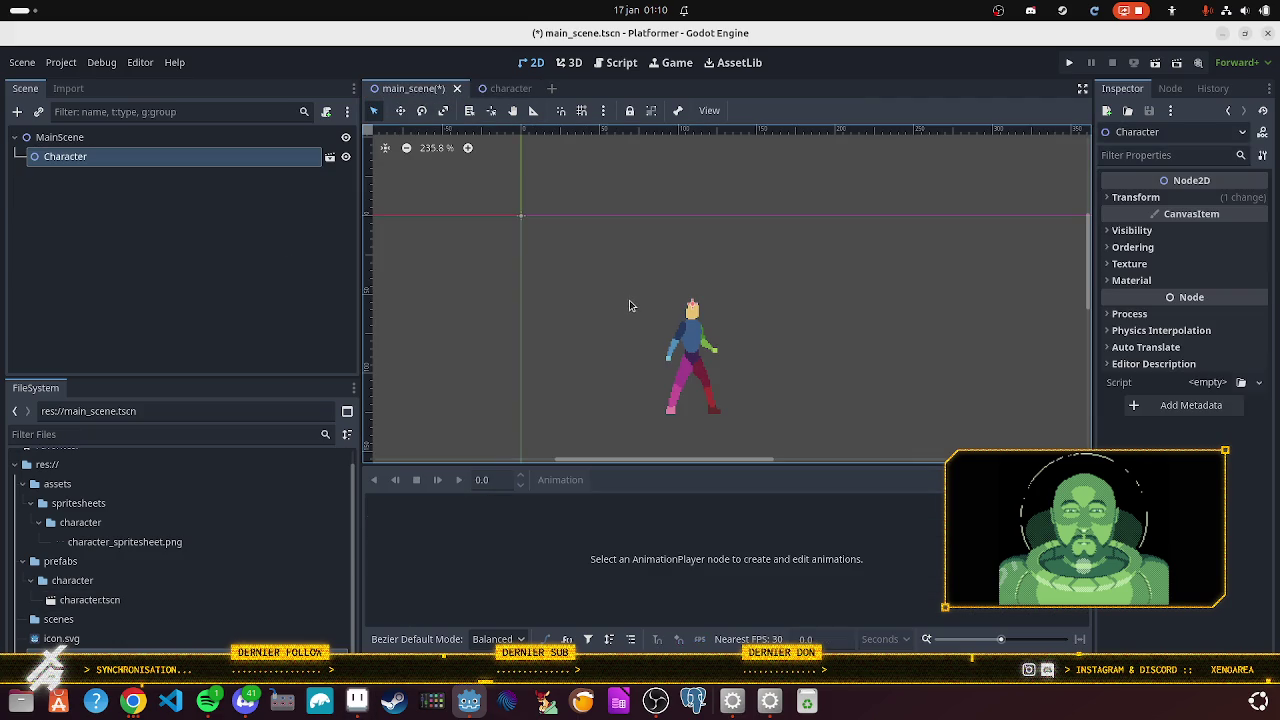
key("ctrl+s")
- Test-run the Platformer project, then close its DEBUG game window
left_click_drag(775, 388, 766, 337)
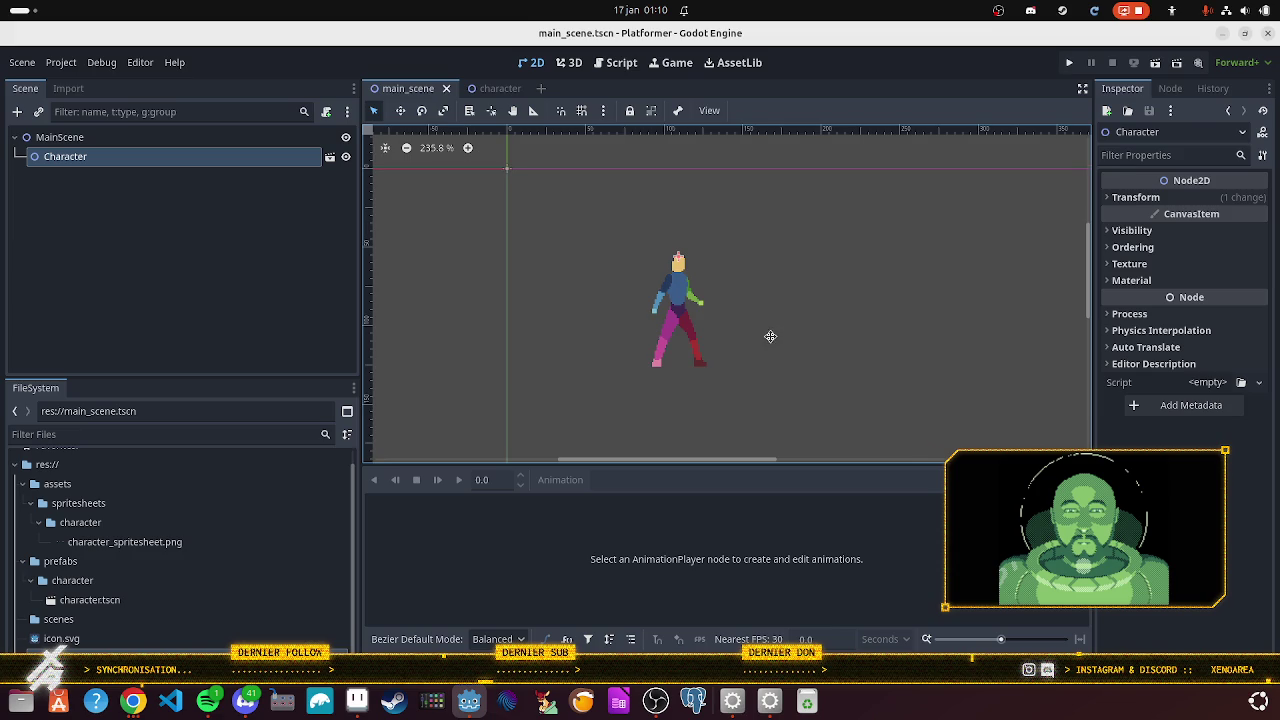
left_click(1069, 62)
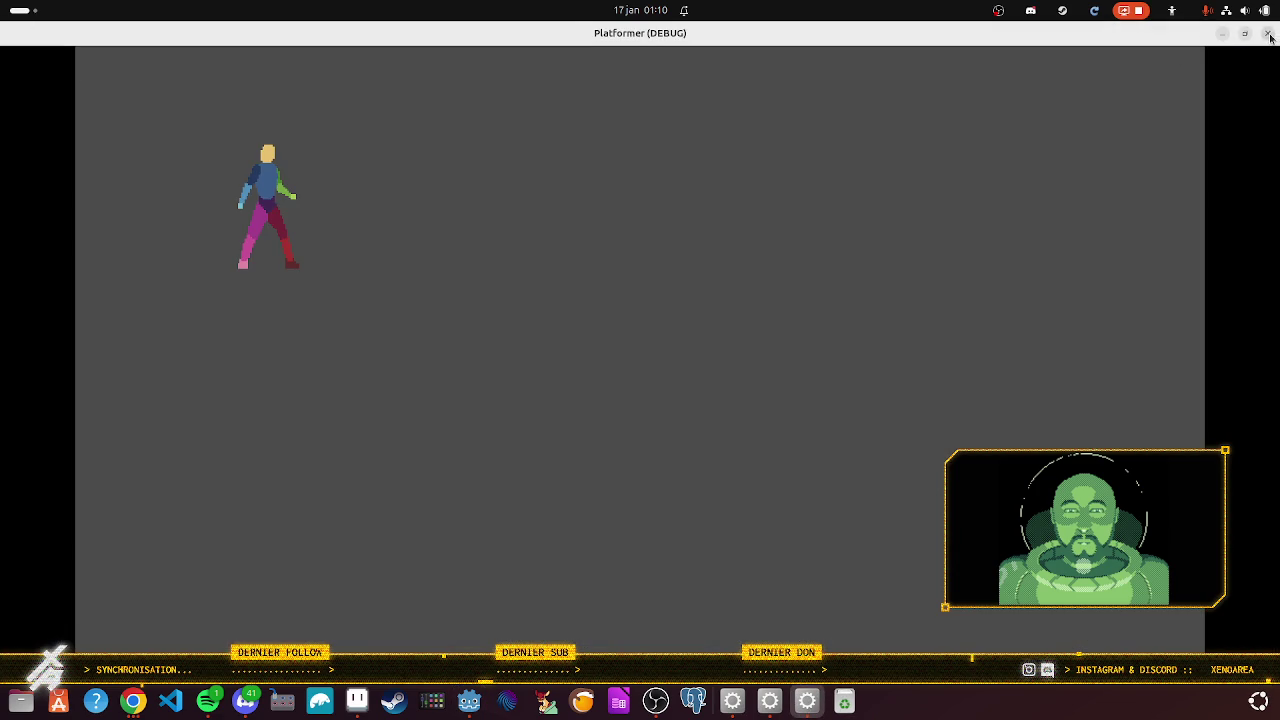
left_click(1267, 33)
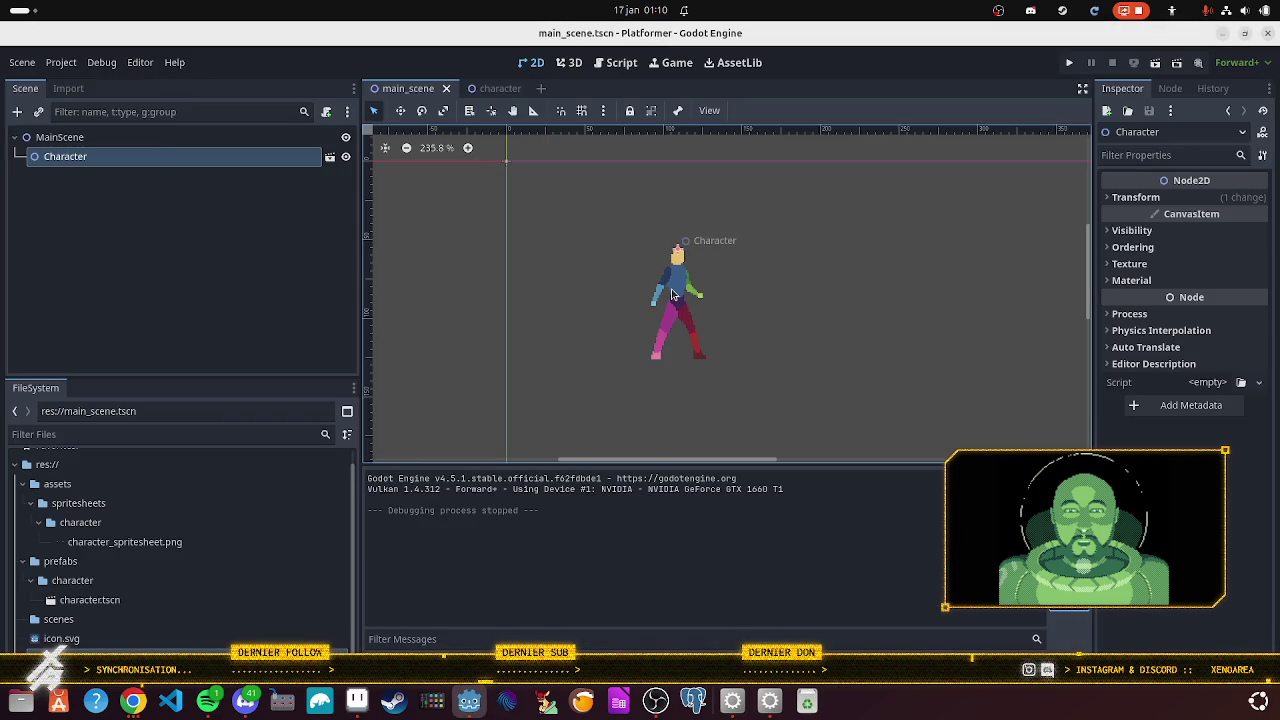
- Reveal character.tscn in the FileSystem dock and open the character scene for editing
left_click(106, 600)
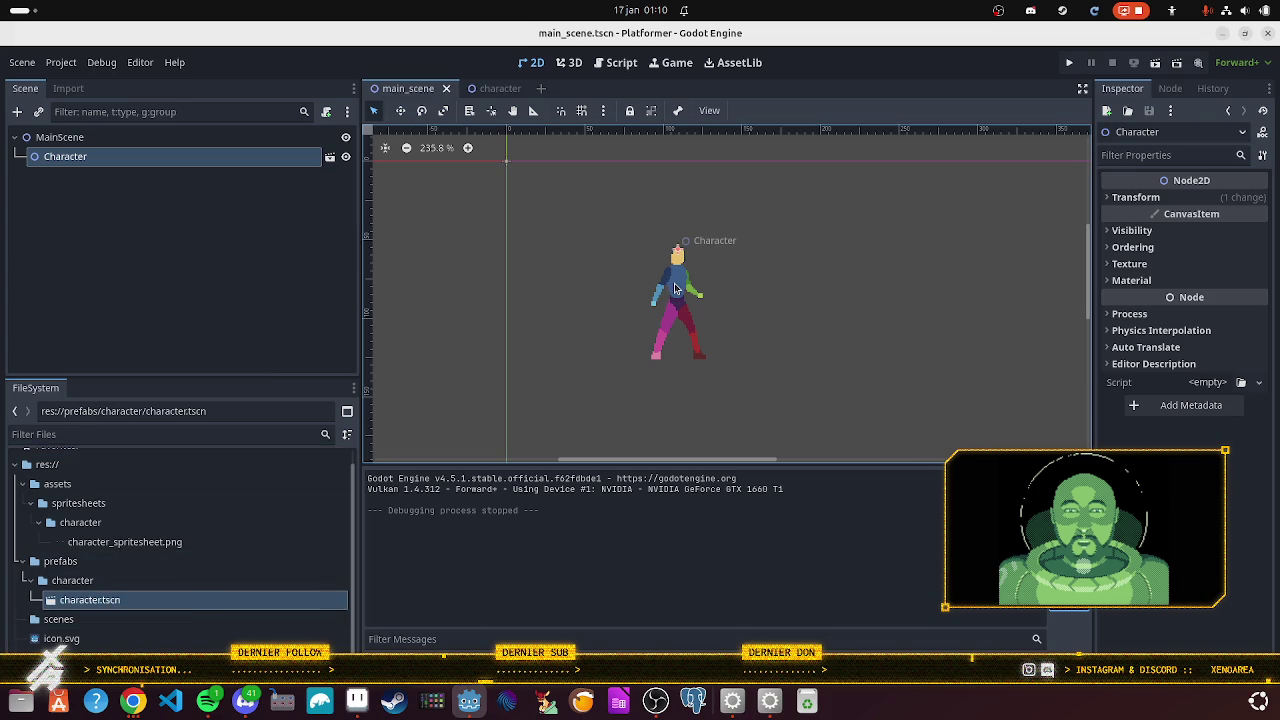
left_click(329, 157)
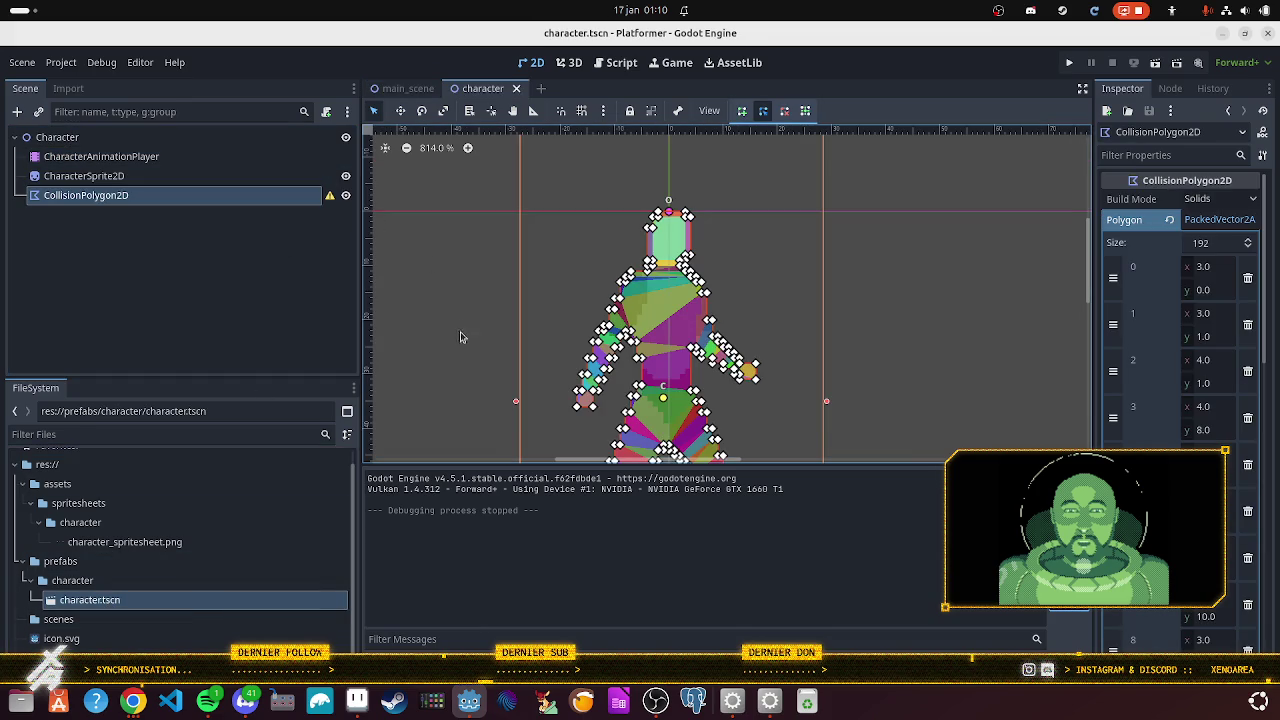
- Zoom out and pan to inspect the full 192-point CollisionPolygon2D outlining the character
scroll(462, 389, "down", 2)
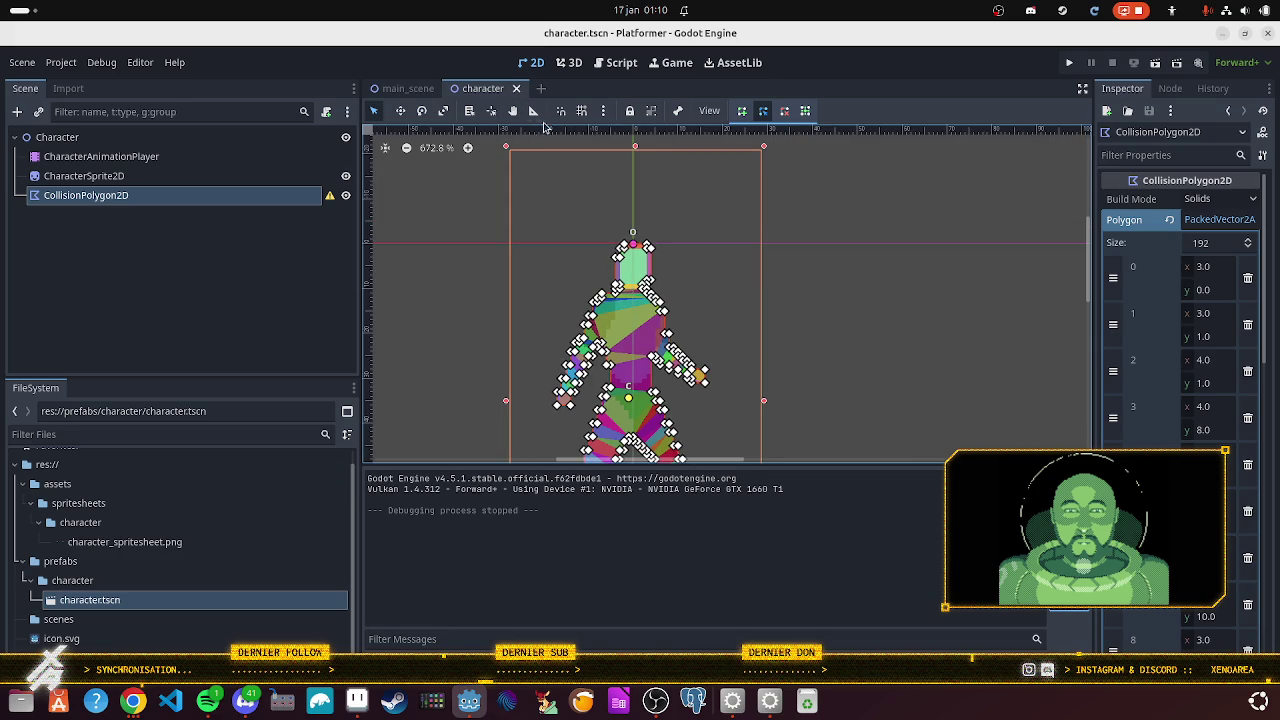
scroll(462, 235, "down", 3)
mouse_move(825, 359)
left_mouse_down()
mouse_move(874, 277)
mouse_move(857, 271)
left_mouse_up()
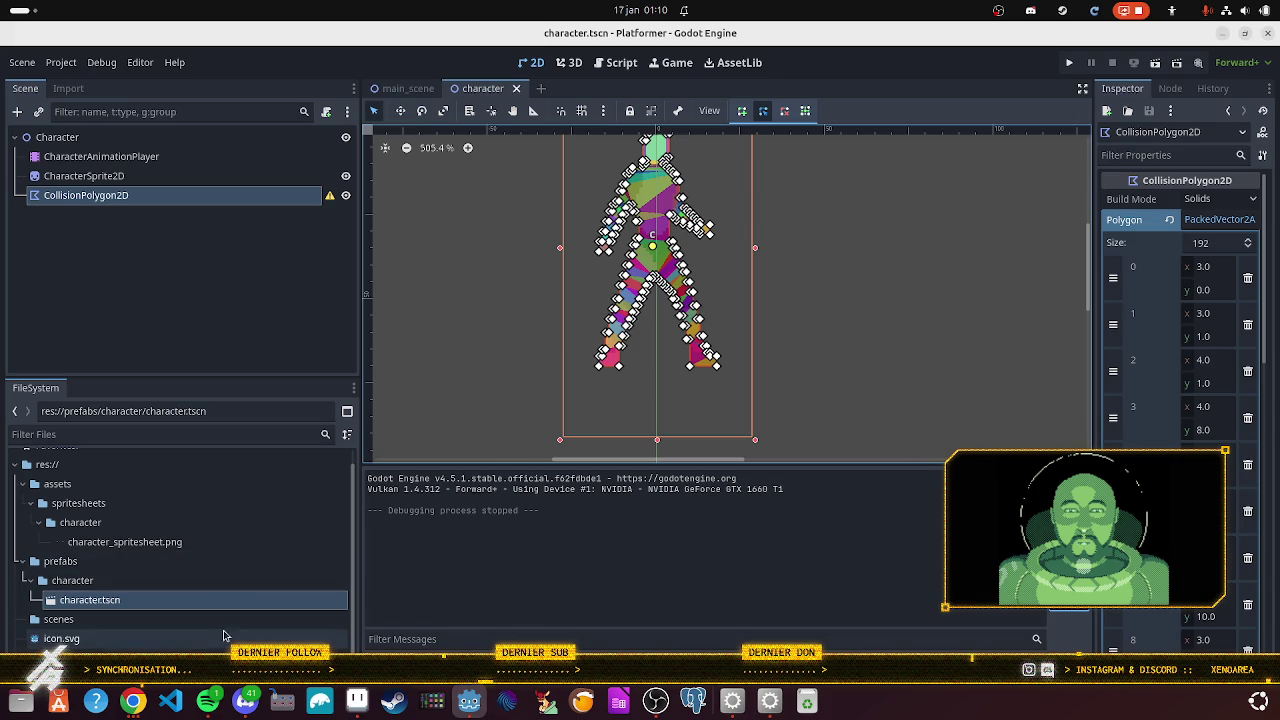
left_click(208, 701)
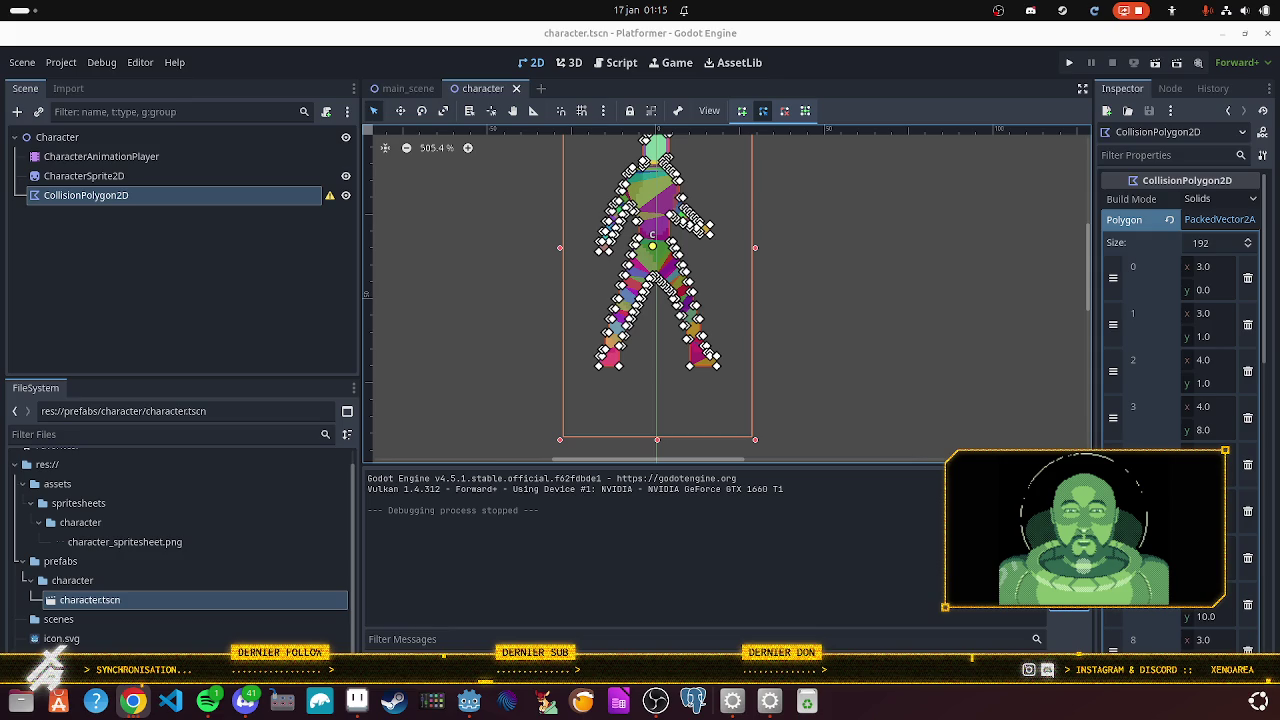
left_click(123, 706)
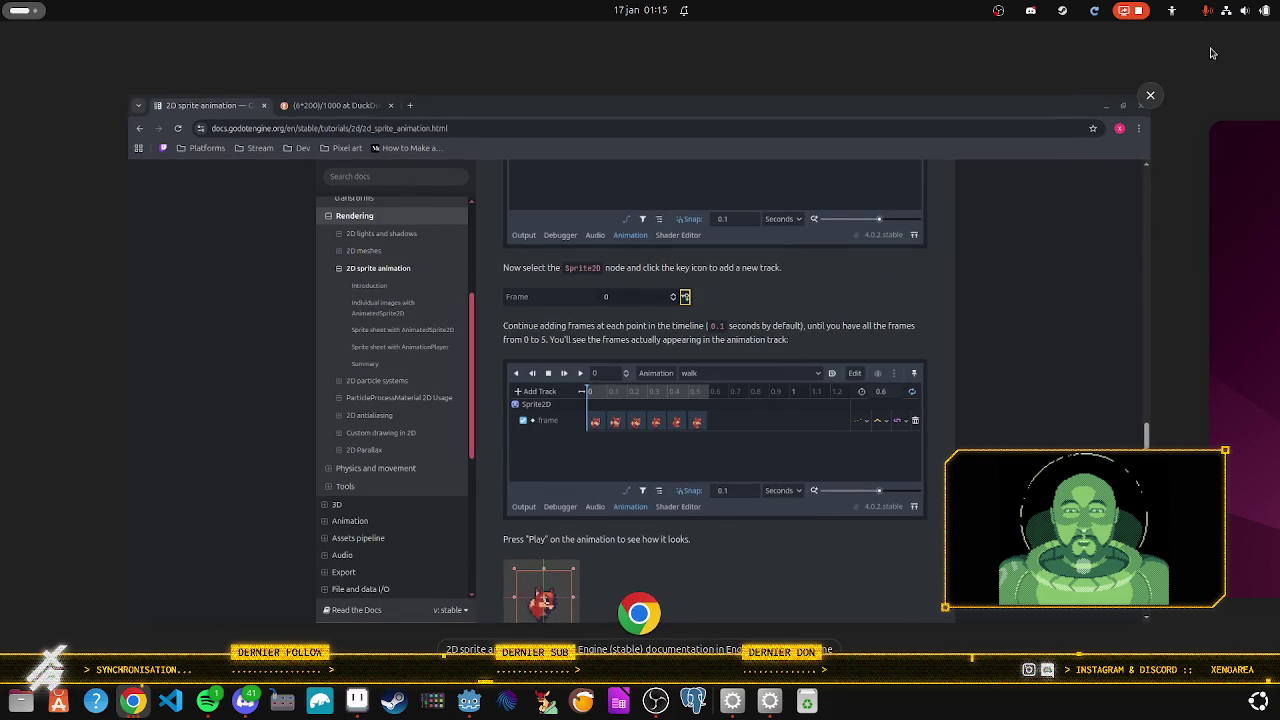
key("alt+Tab")
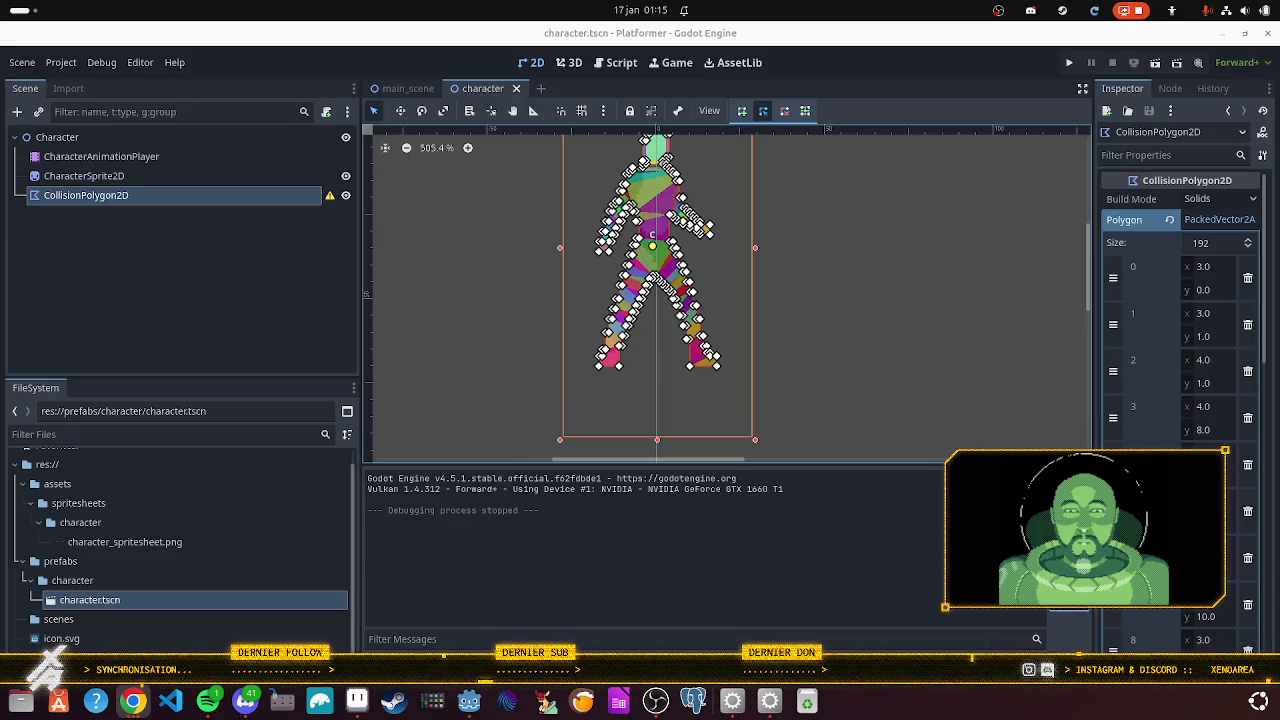